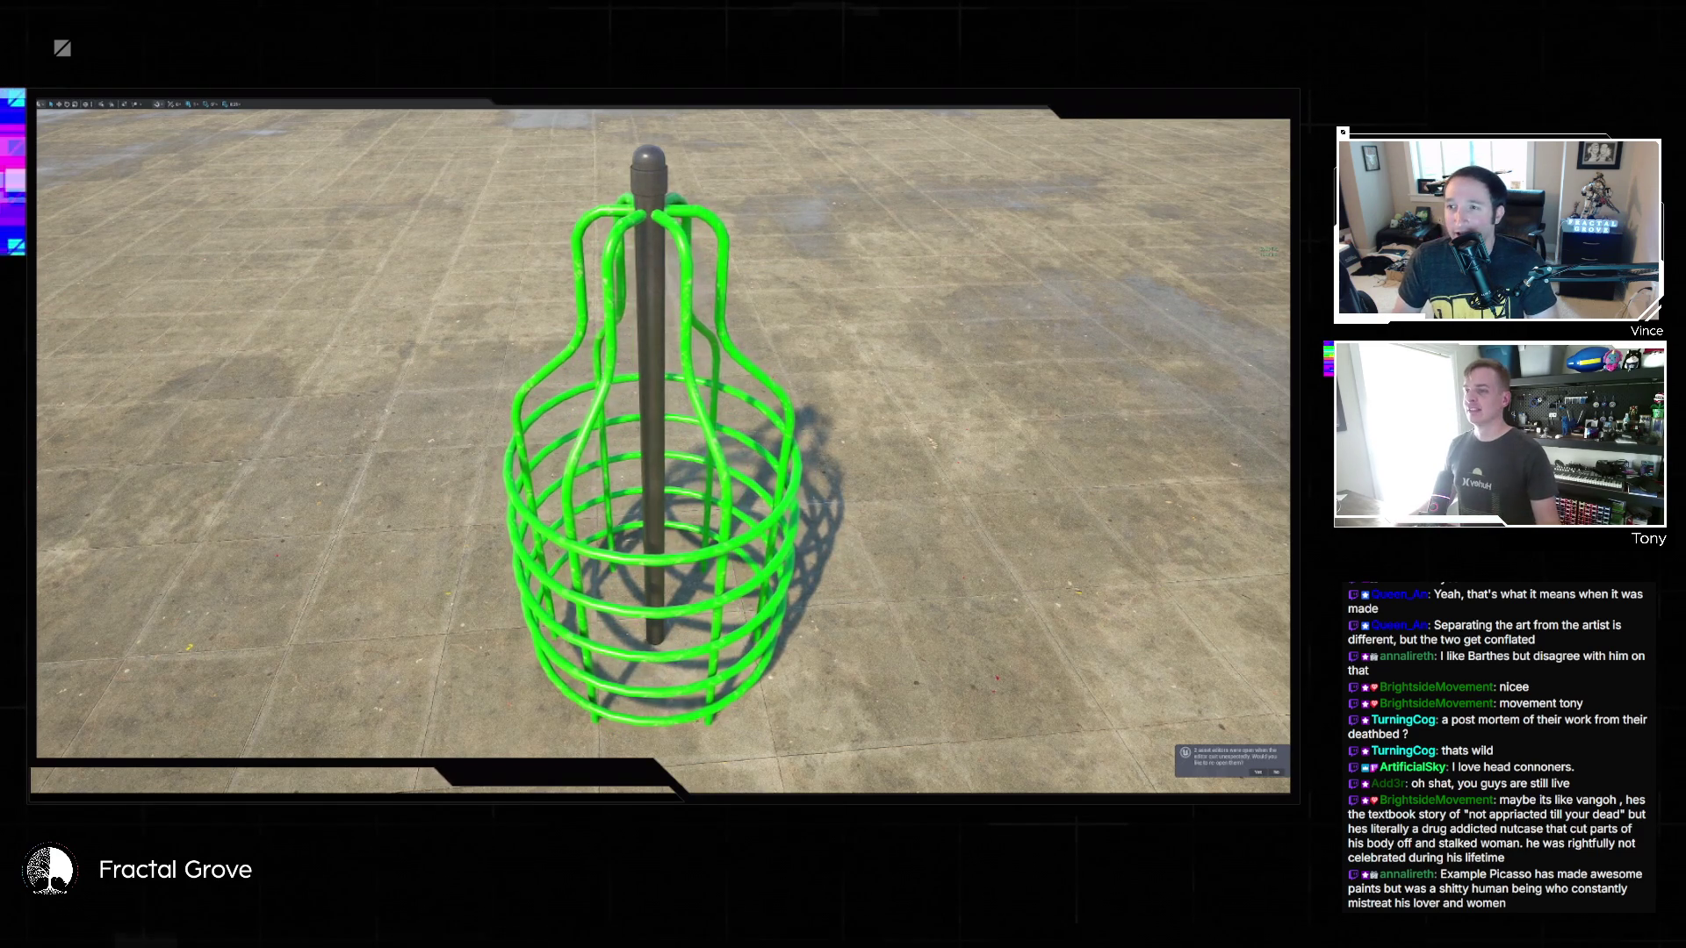
Exit the fullscreen viewport to restore the editor layout with Sequencer, Outliner and Details.
{"action": "key", "text": "F11"}
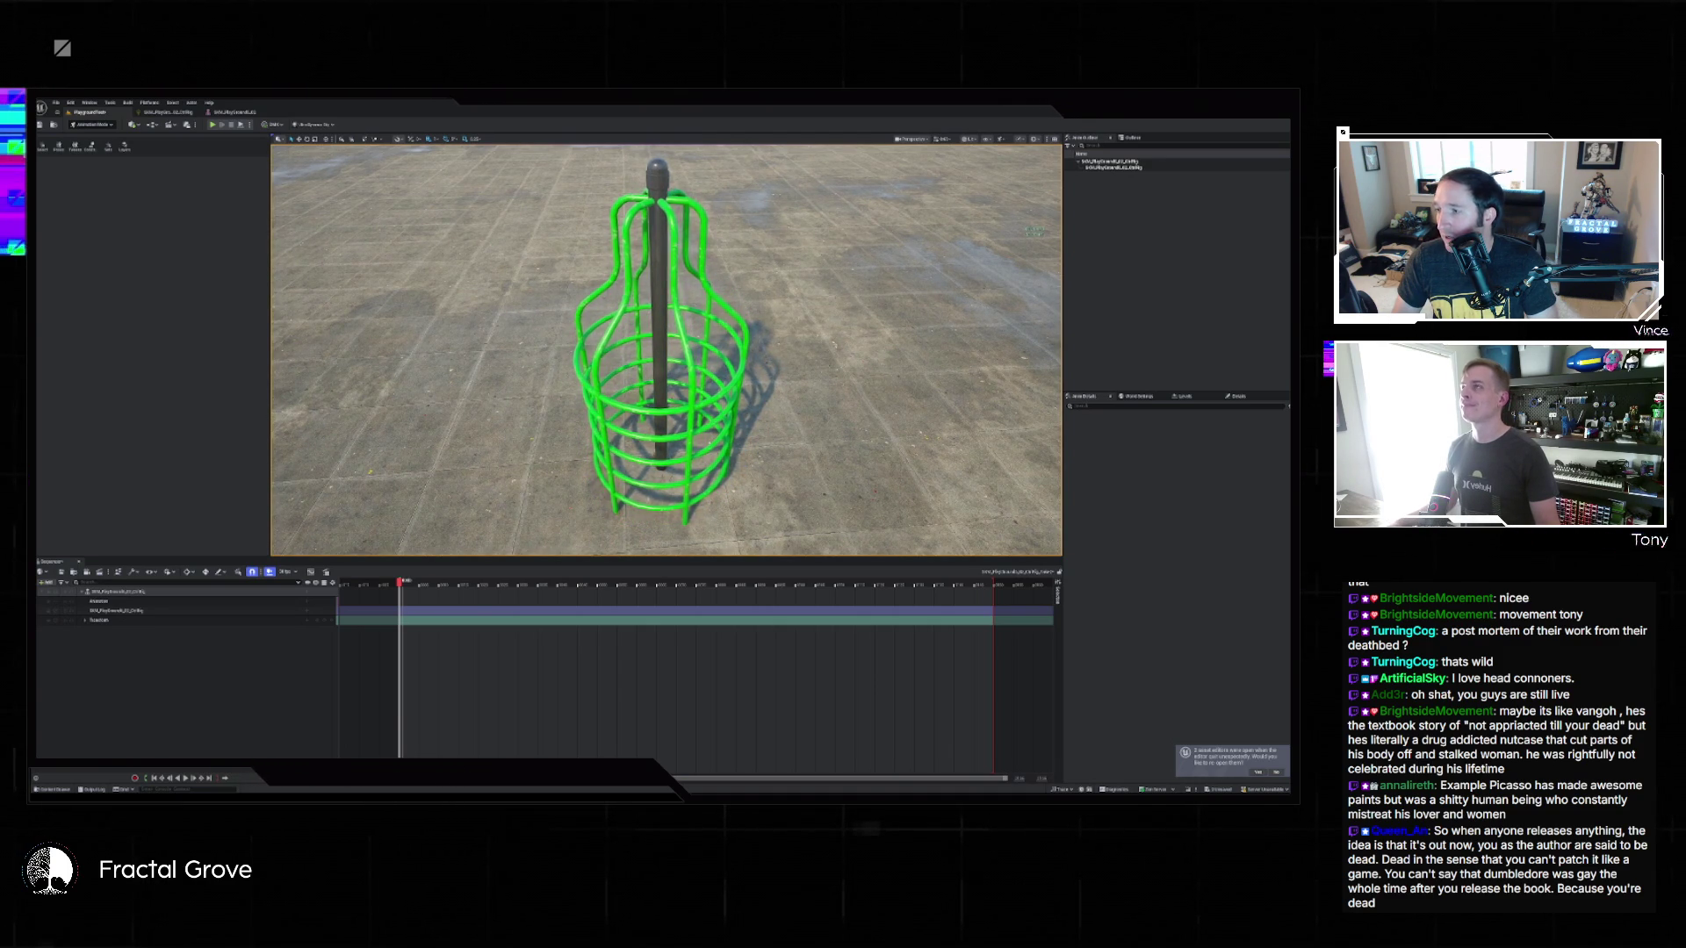
Inspect and select nodes in the Control Rig's Forwards Solve graph, then switch to the cage's skeletal mesh editor.
{"action": "left_click", "coordinate": [234, 113]}
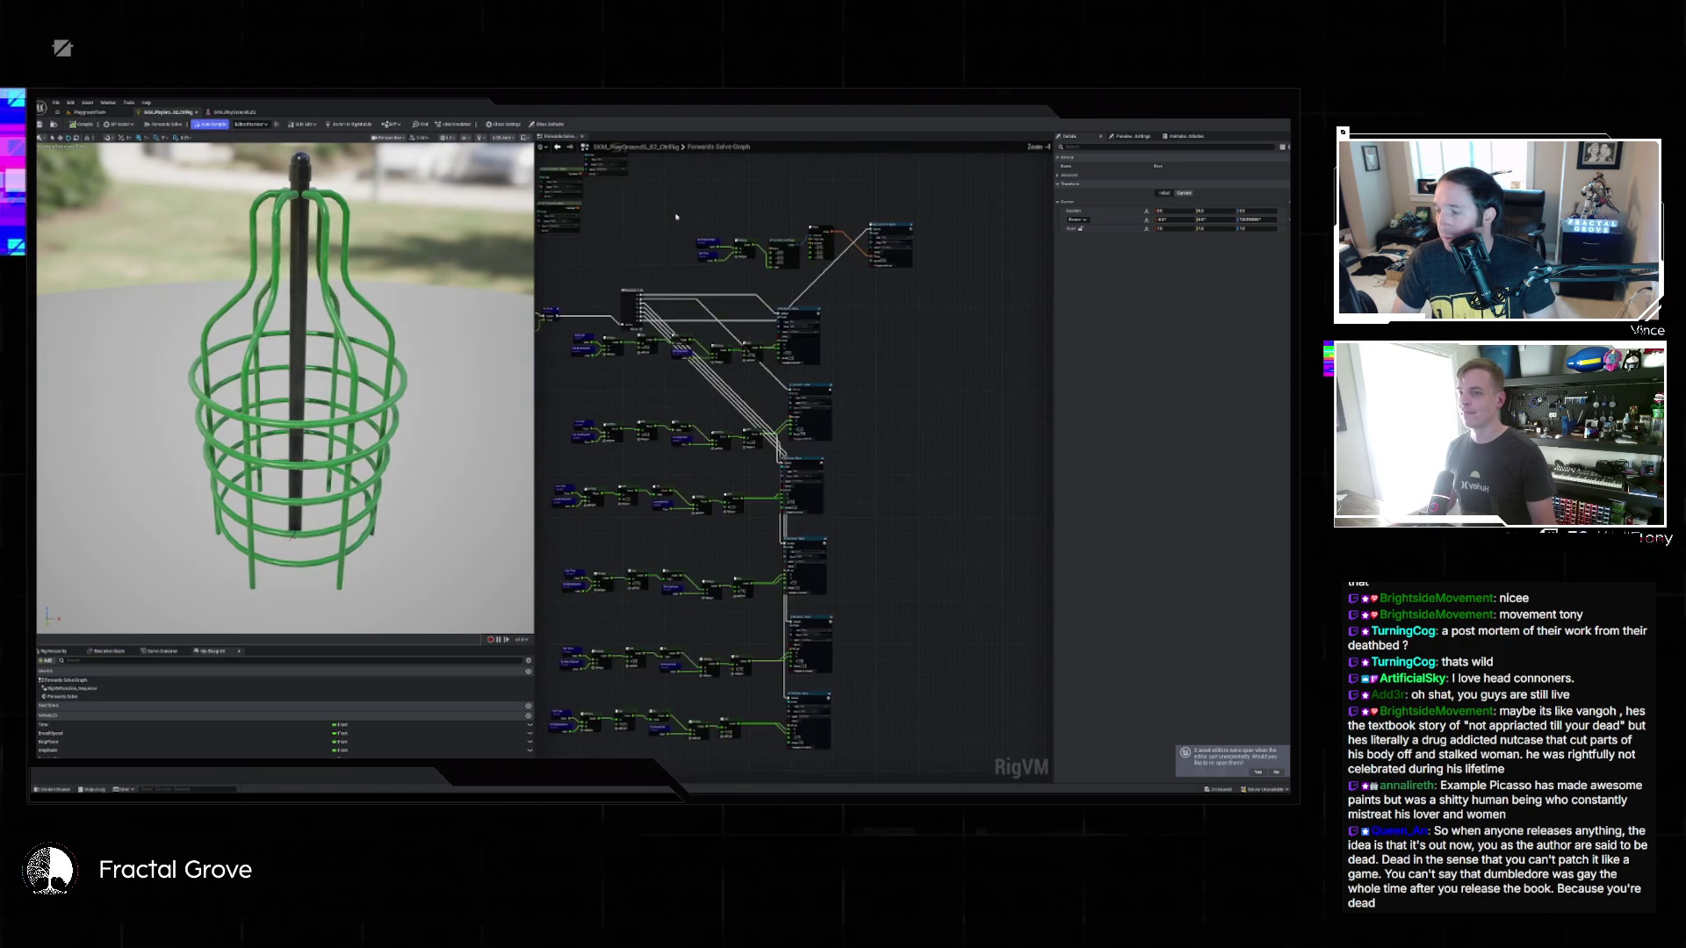
{"action": "scroll", "coordinate": [1010, 299], "scroll_direction": "up", "scroll_amount": 2}
{"action": "left_click", "coordinate": [857, 203]}
{"action": "scroll", "coordinate": [878, 281], "scroll_direction": "down", "scroll_amount": 5}
{"action": "mouse_move", "coordinate": [916, 332]}
{"action": "left_mouse_down"}
{"action": "mouse_move", "coordinate": [850, 725]}
{"action": "mouse_move", "coordinate": [847, 695]}
{"action": "left_mouse_up"}
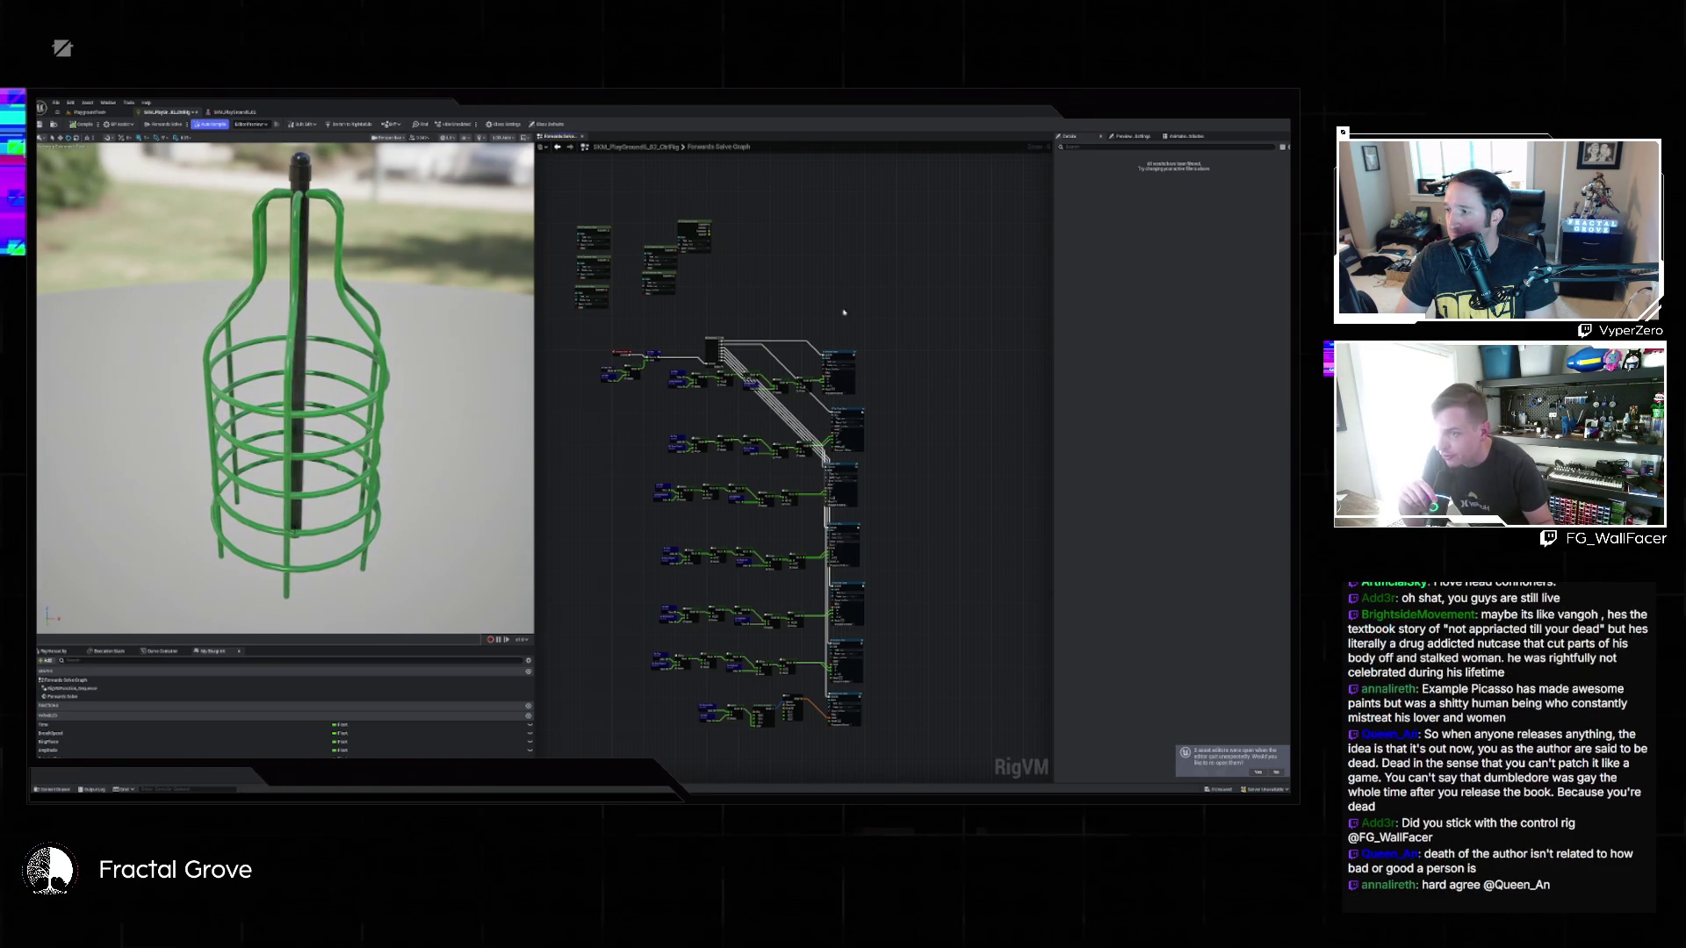
{"action": "left_click", "coordinate": [236, 111]}
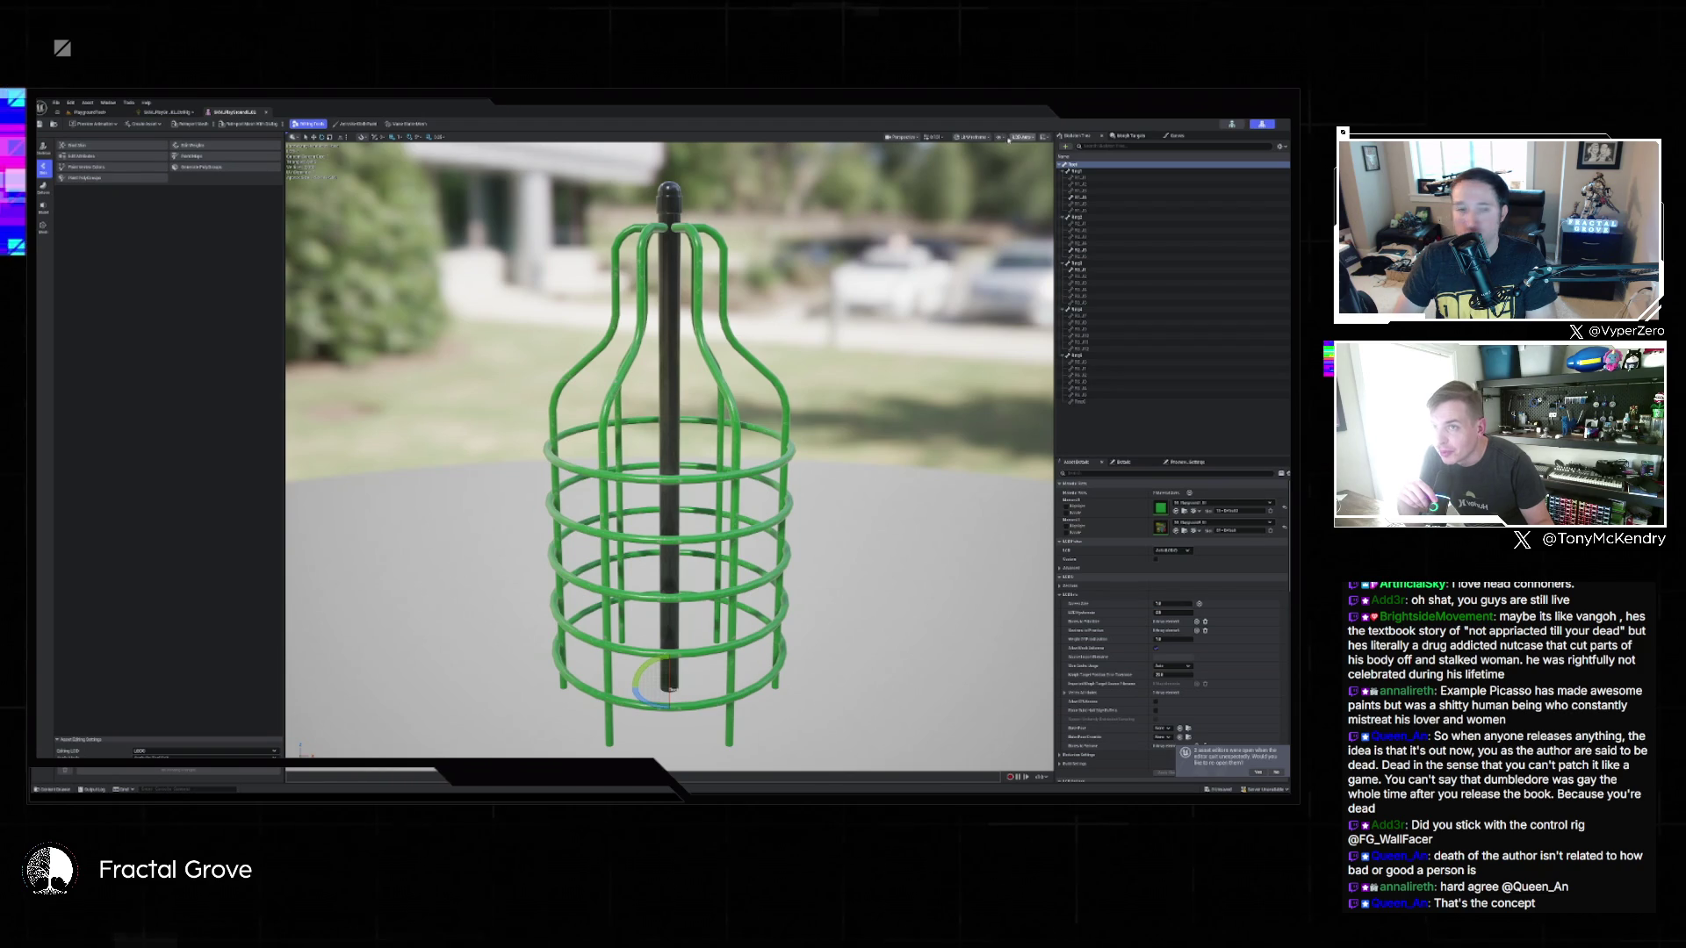
Enable bone drawing from the mesh viewport's Show options, then return to the Control Rig graph.
{"action": "left_click", "coordinate": [1000, 137]}
{"action": "mouse_move", "coordinate": [1040, 179]}
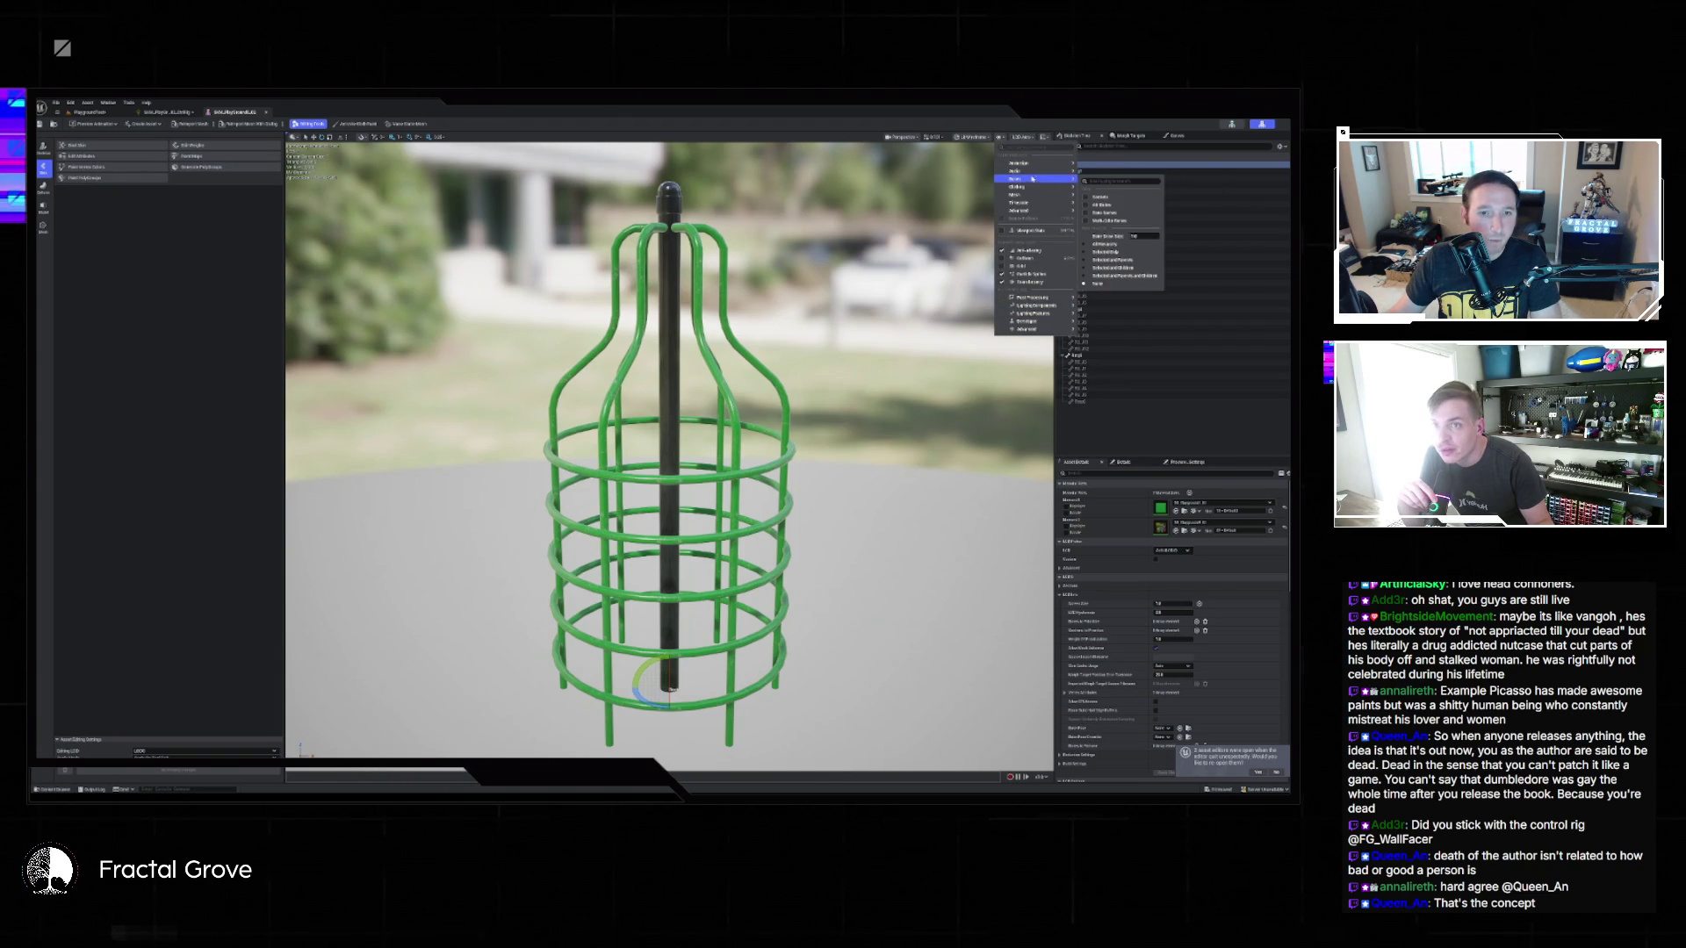
{"action": "left_click", "coordinate": [1107, 245]}
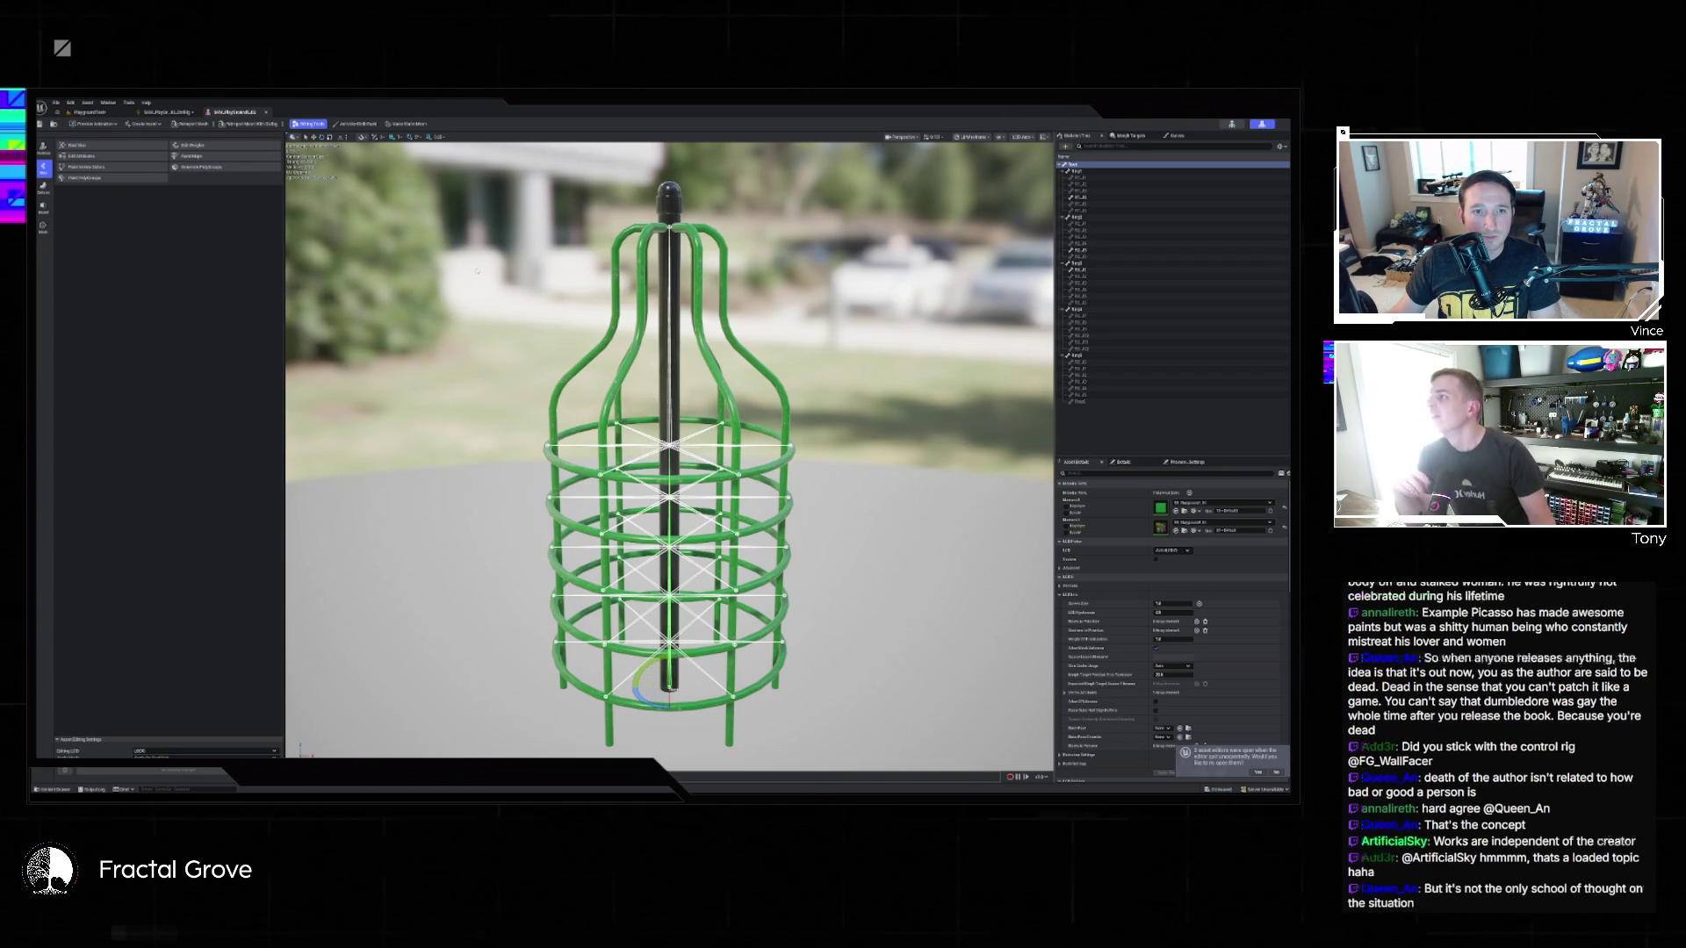
{"action": "left_click", "coordinate": [162, 112]}
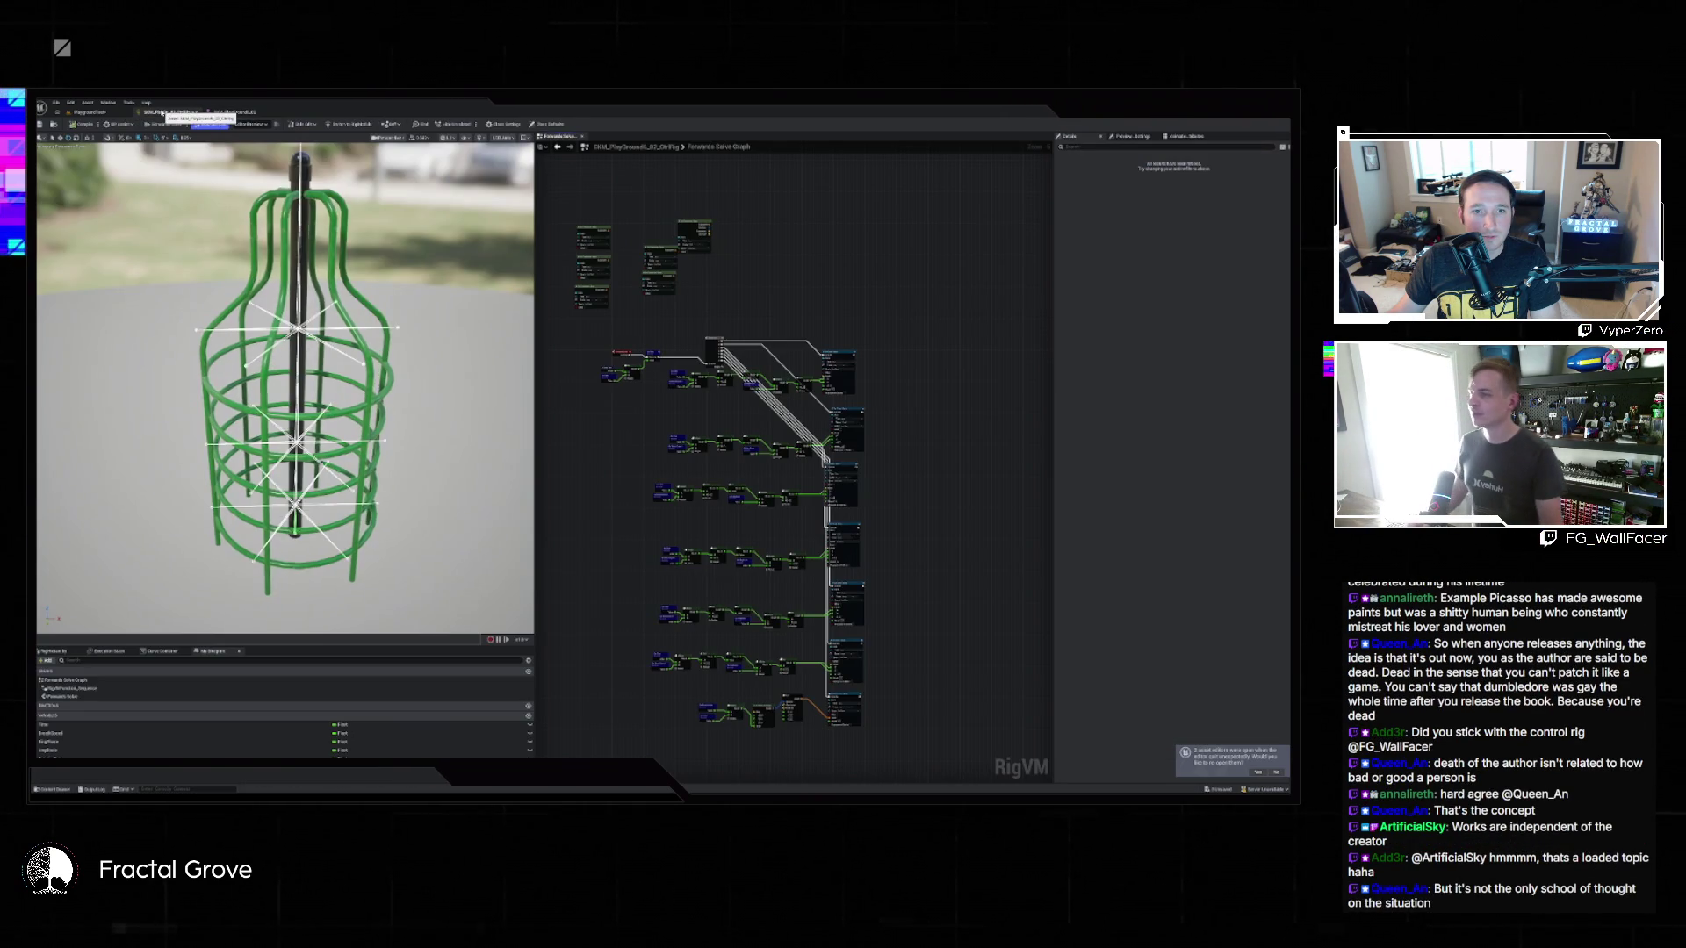
Delete the node cluster at the graph top and nudge a rig node slightly upward.
{"action": "left_click_drag", "start_coordinate": [566, 214], "coordinate": [732, 308]}
{"action": "key", "text": "Delete"}
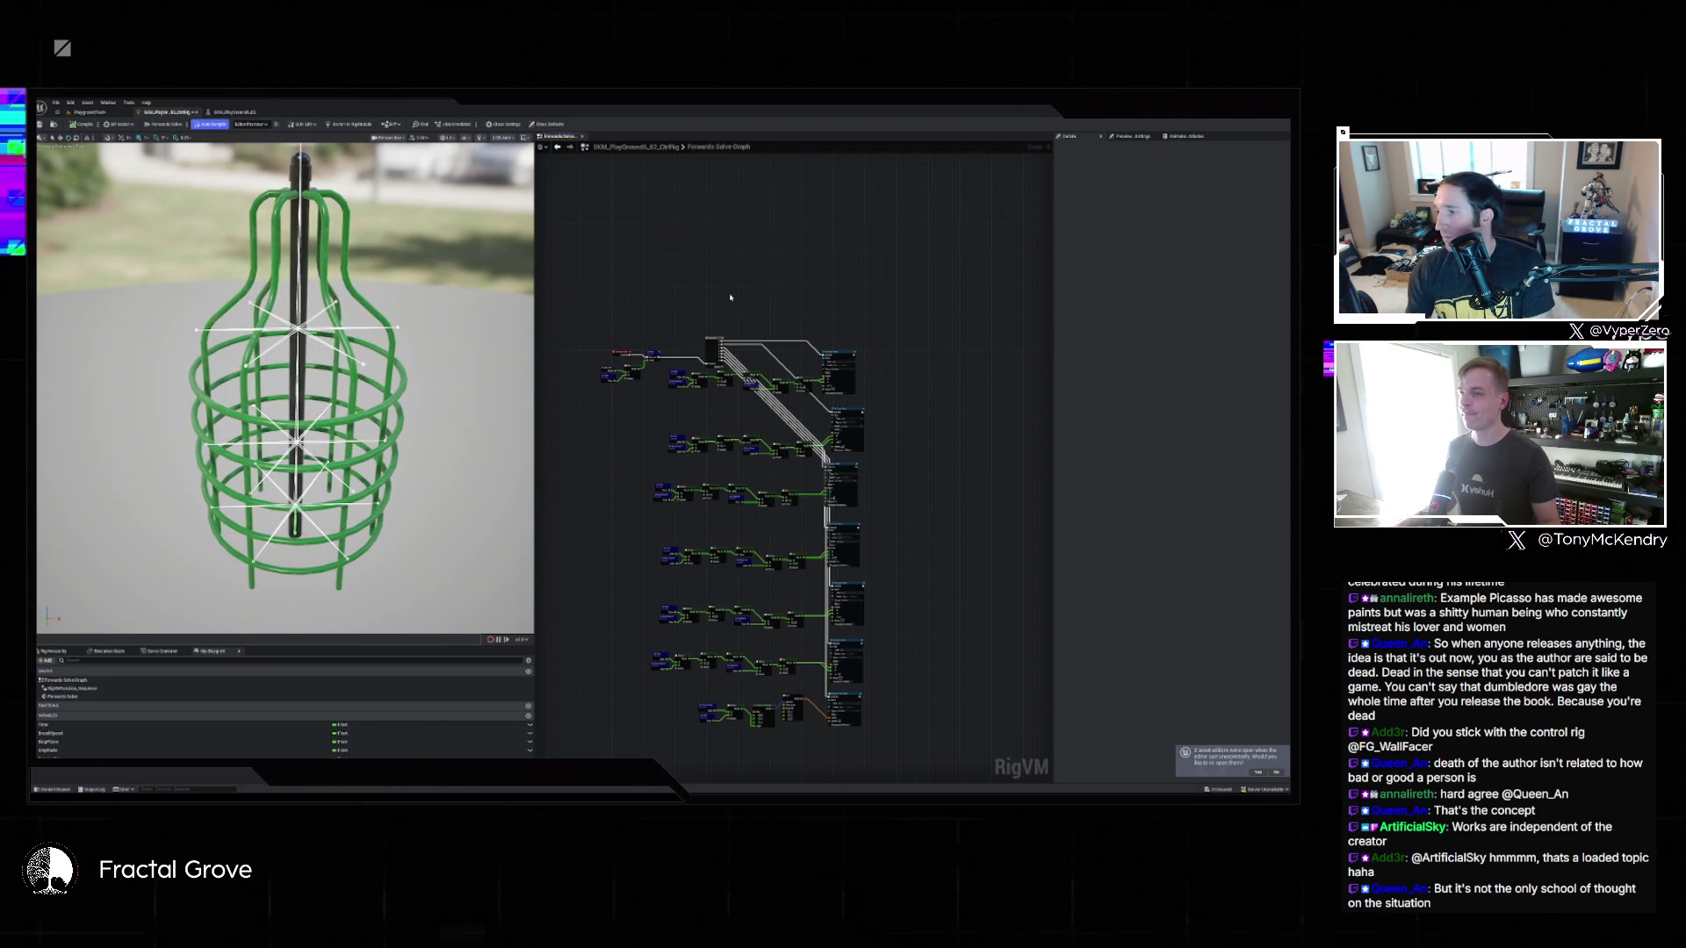
{"action": "scroll", "coordinate": [730, 298], "scroll_direction": "up", "scroll_amount": 5}
{"action": "scroll", "coordinate": [606, 193], "scroll_direction": "down", "scroll_amount": 6}
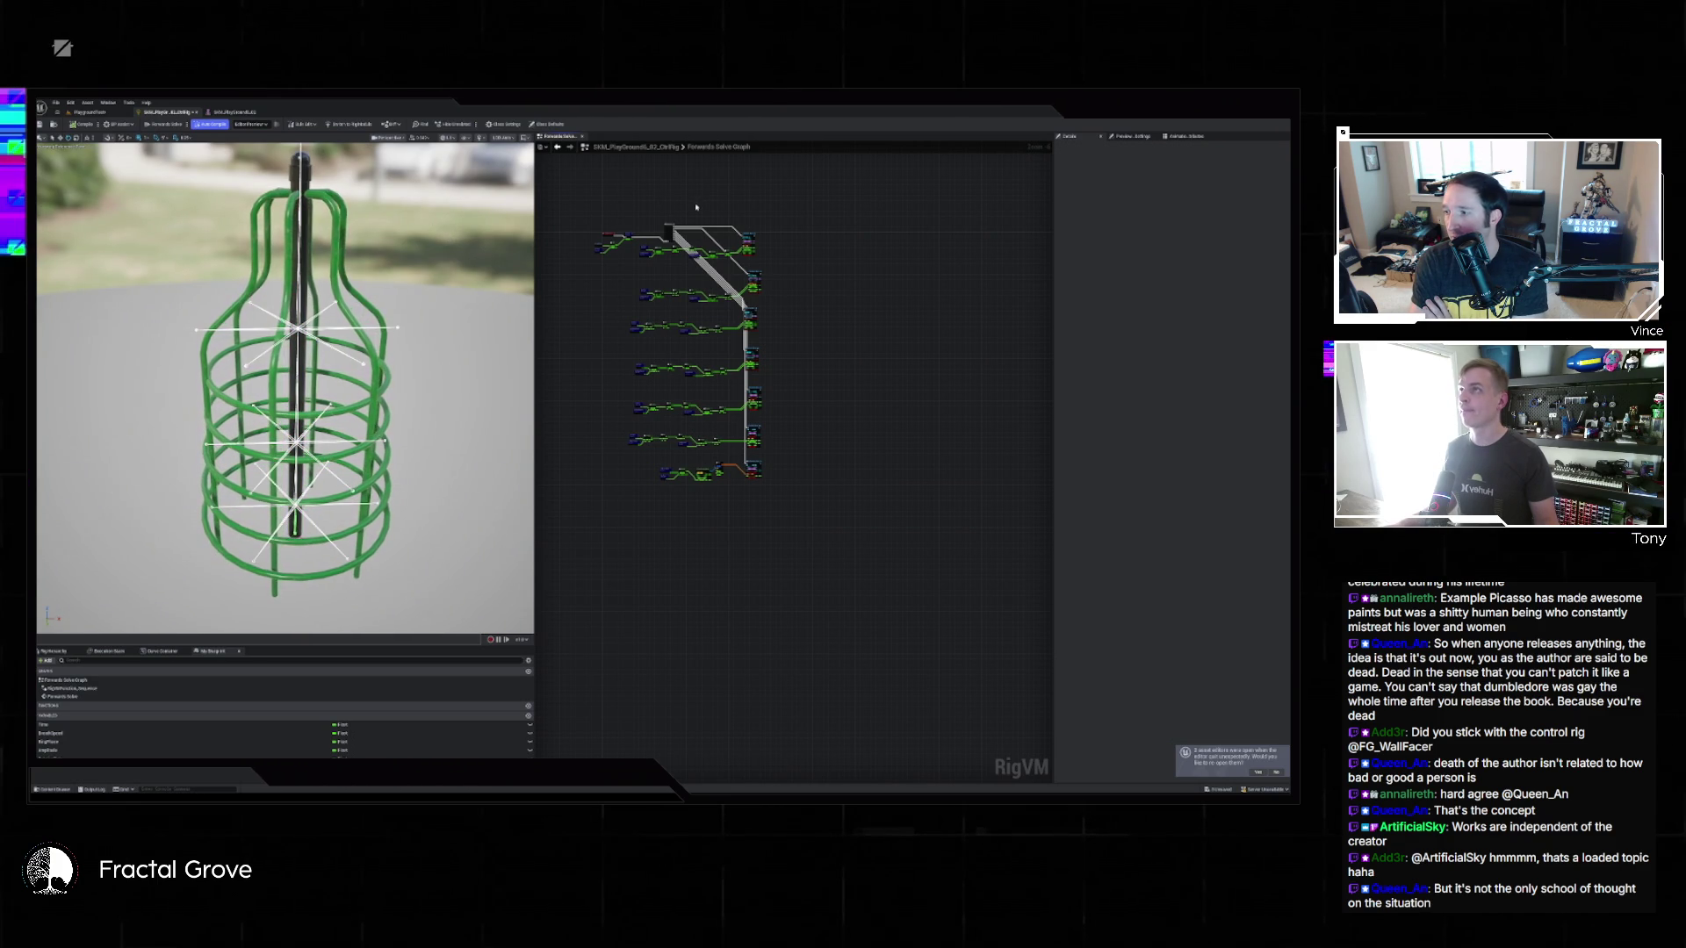
{"action": "scroll", "coordinate": [706, 214], "scroll_direction": "up", "scroll_amount": 6}
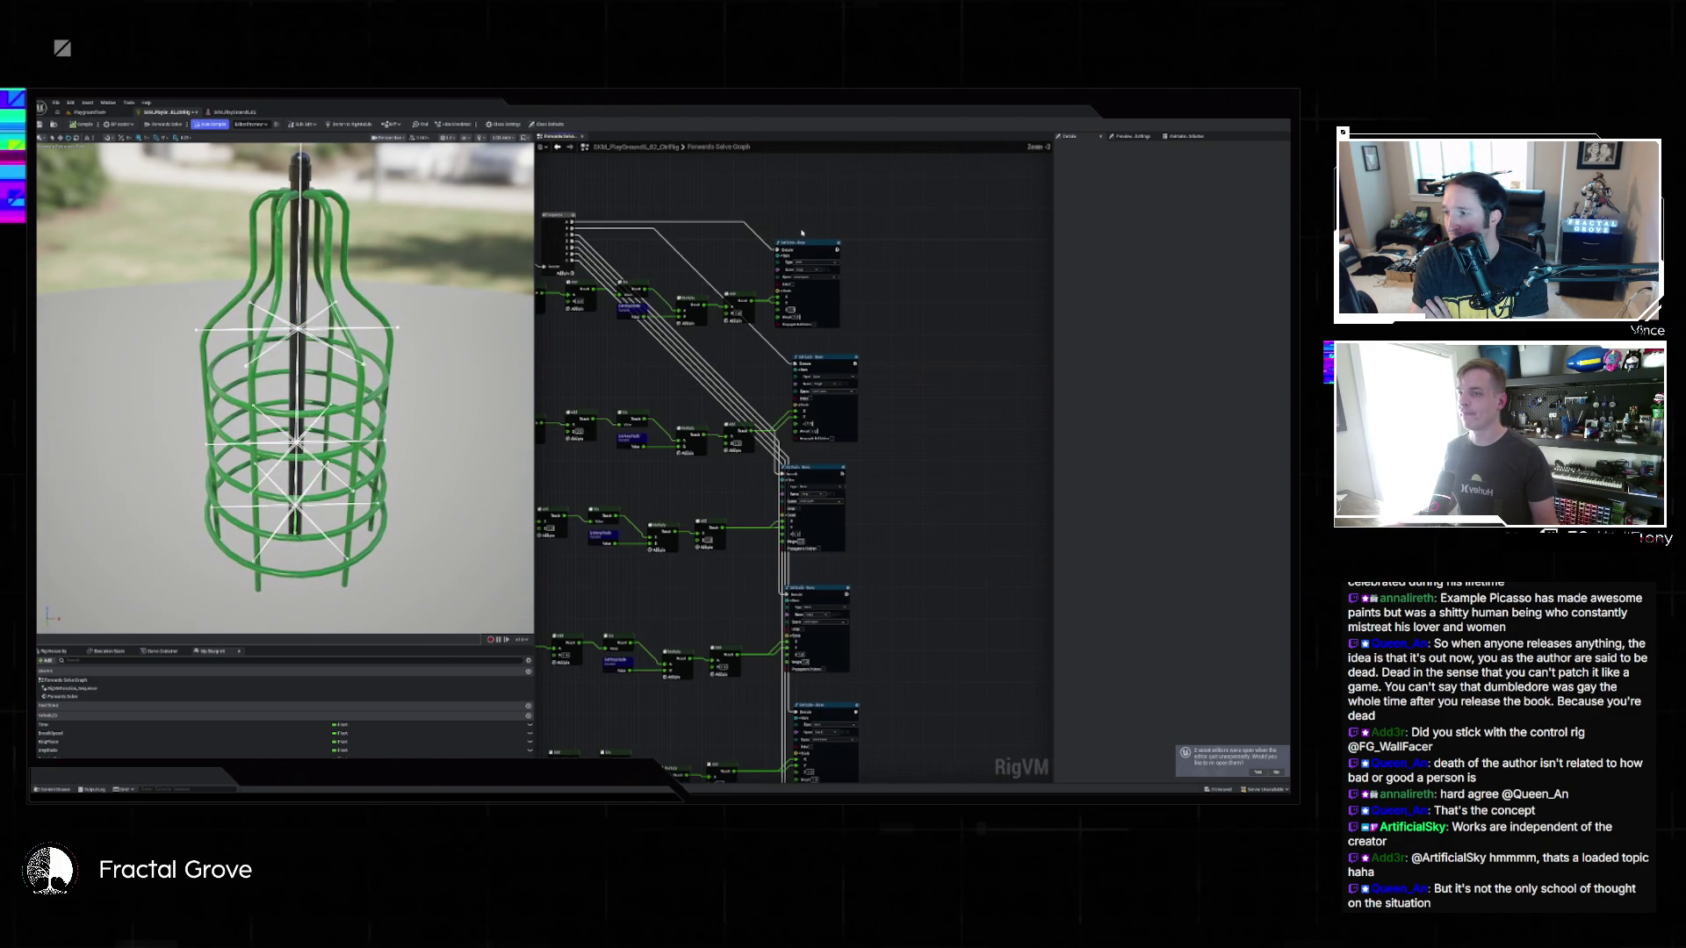
{"action": "mouse_move", "coordinate": [808, 240]}
{"action": "left_mouse_down"}
{"action": "mouse_move", "coordinate": [819, 216]}
{"action": "mouse_move", "coordinate": [768, 235]}
{"action": "mouse_move", "coordinate": [793, 243]}
{"action": "left_mouse_up"}
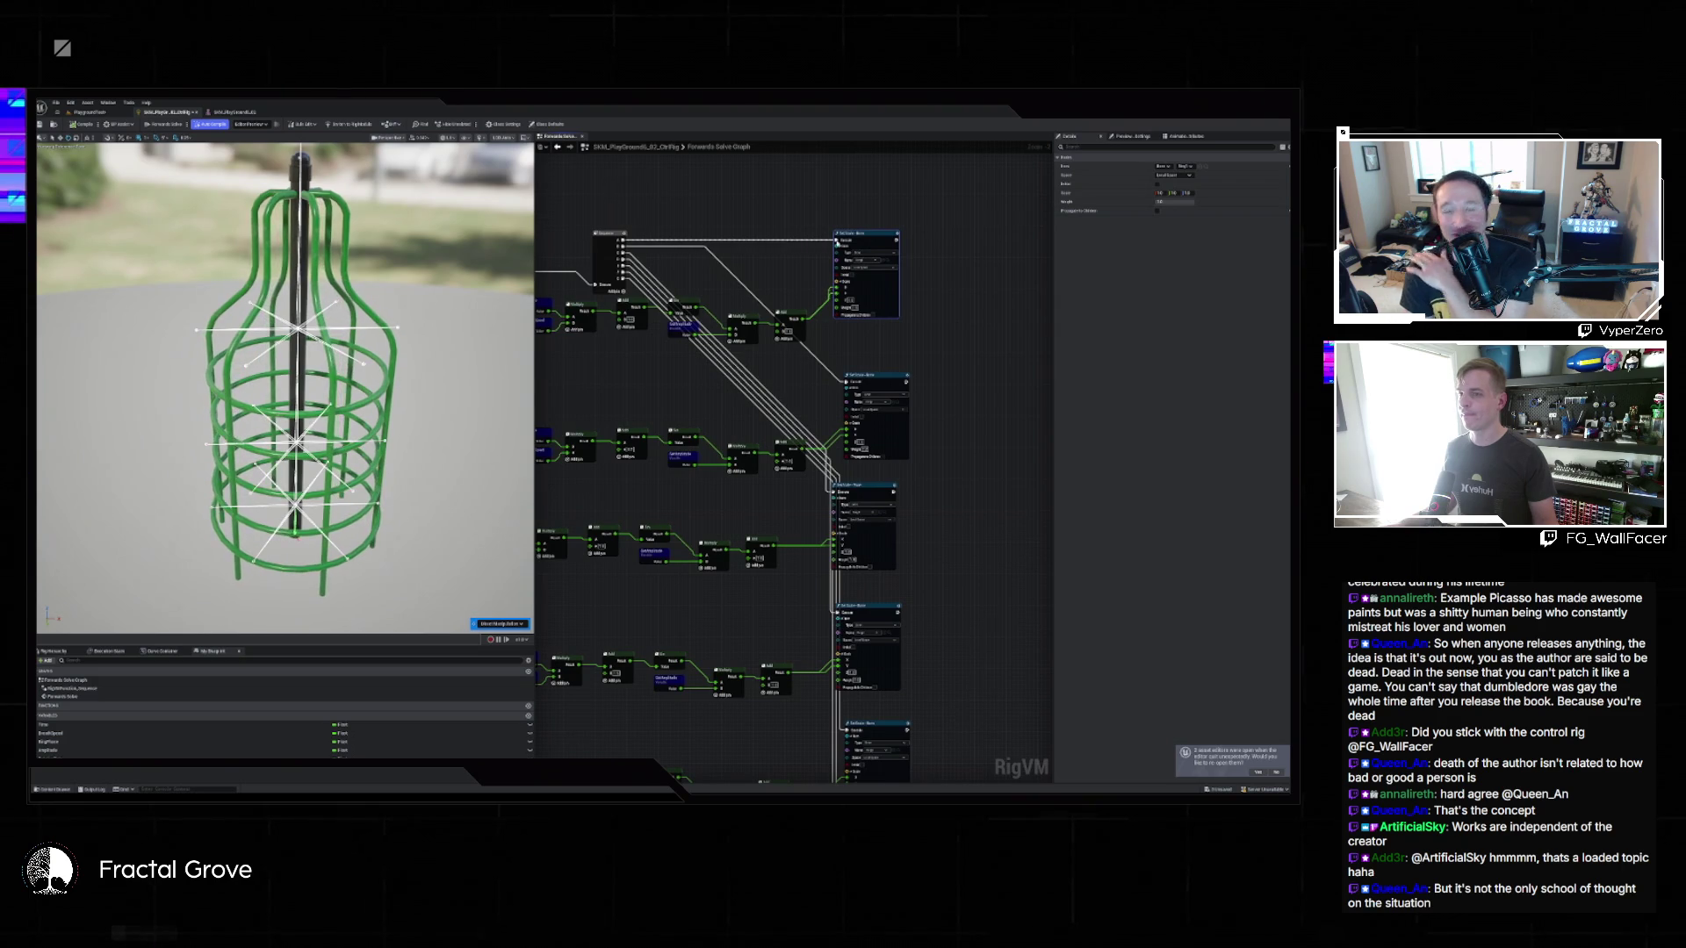
{"action": "scroll", "coordinate": [817, 243], "scroll_direction": "up", "scroll_amount": 3}
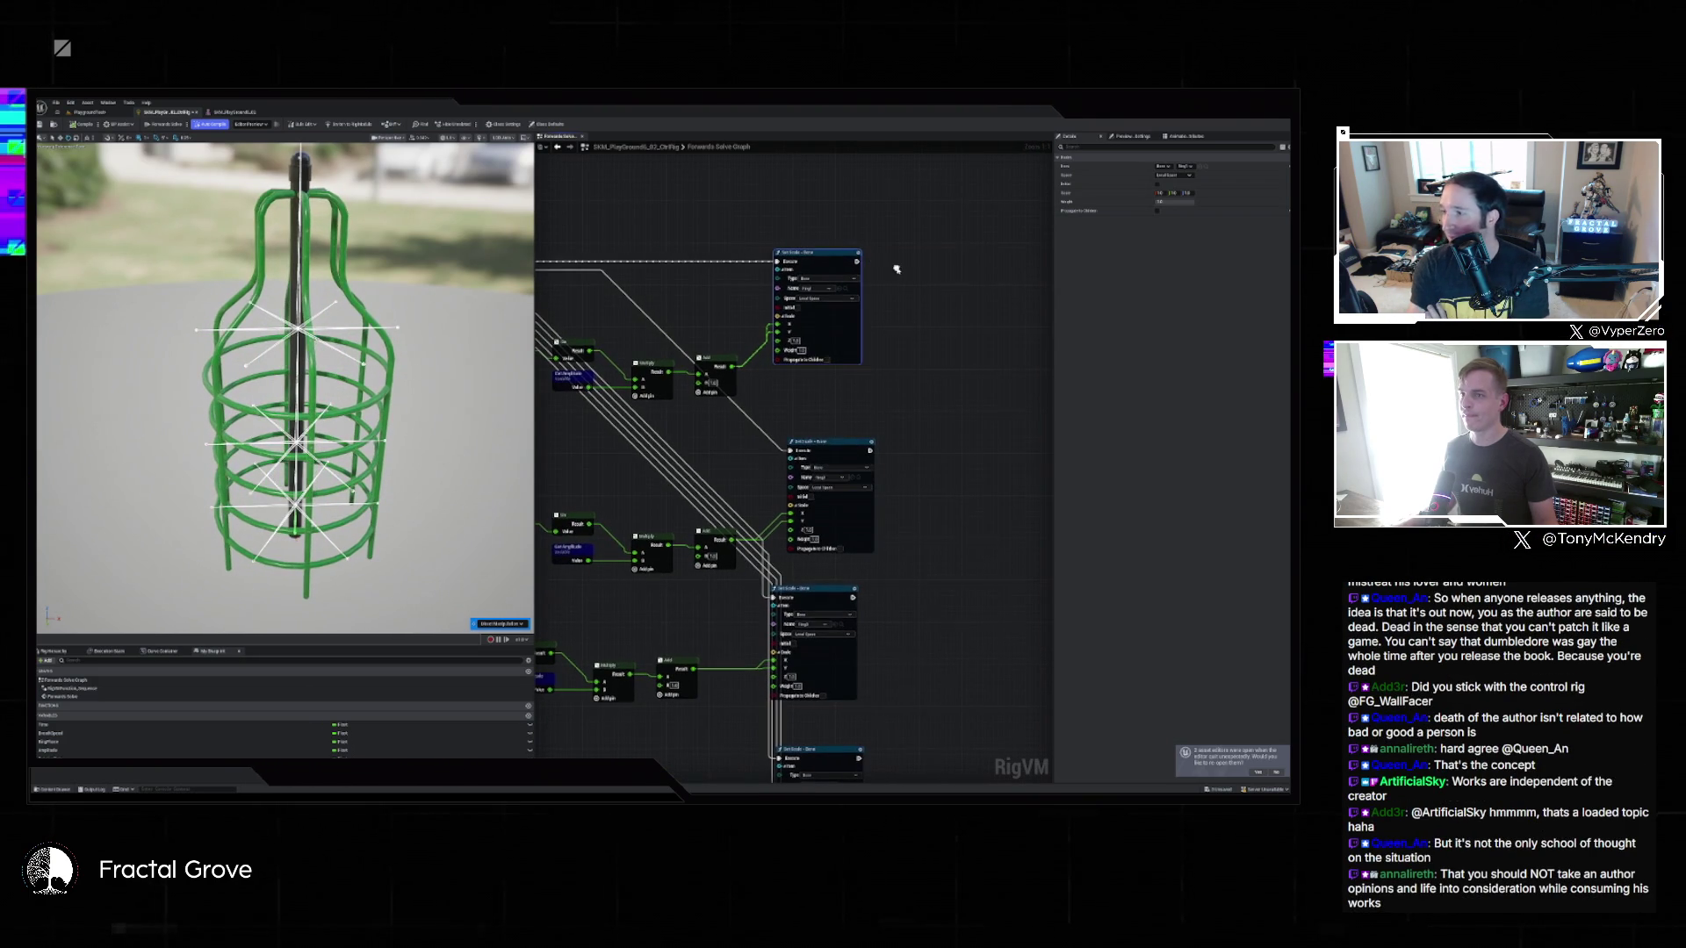
Add a Set Transform node via 'settransform', pick its target bone, and reposition it.
{"action": "right_click", "coordinate": [896, 268]}
{"action": "type", "text": "settransform"}
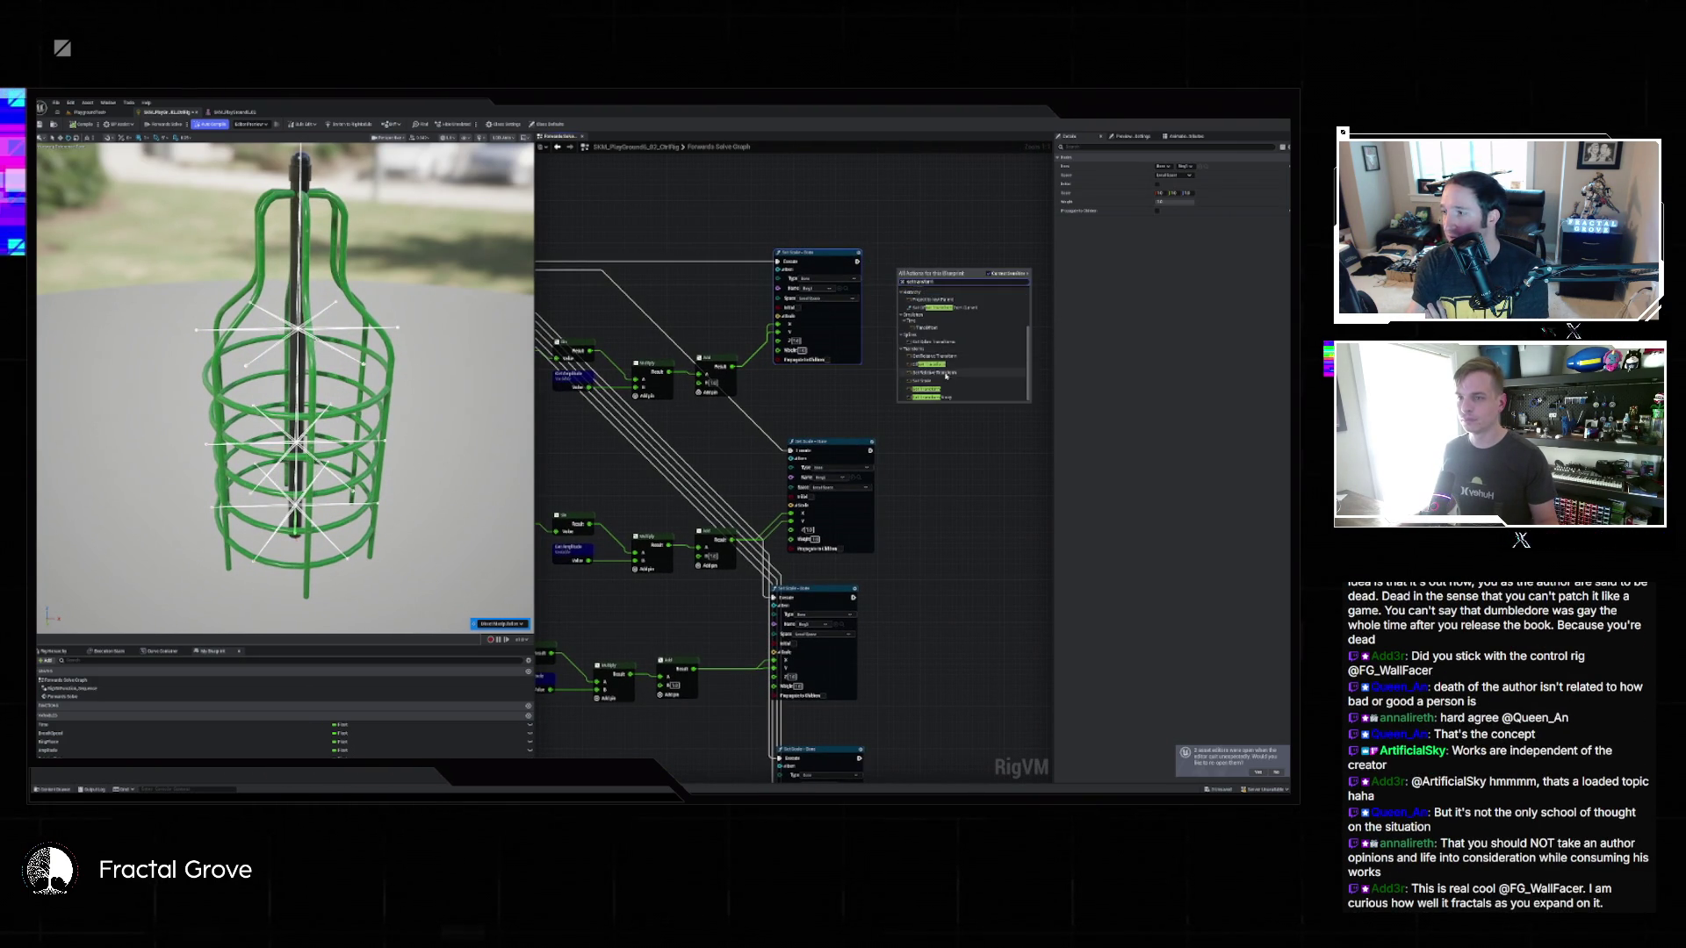
{"action": "left_click", "coordinate": [944, 389]}
{"action": "left_click", "coordinate": [904, 286]}
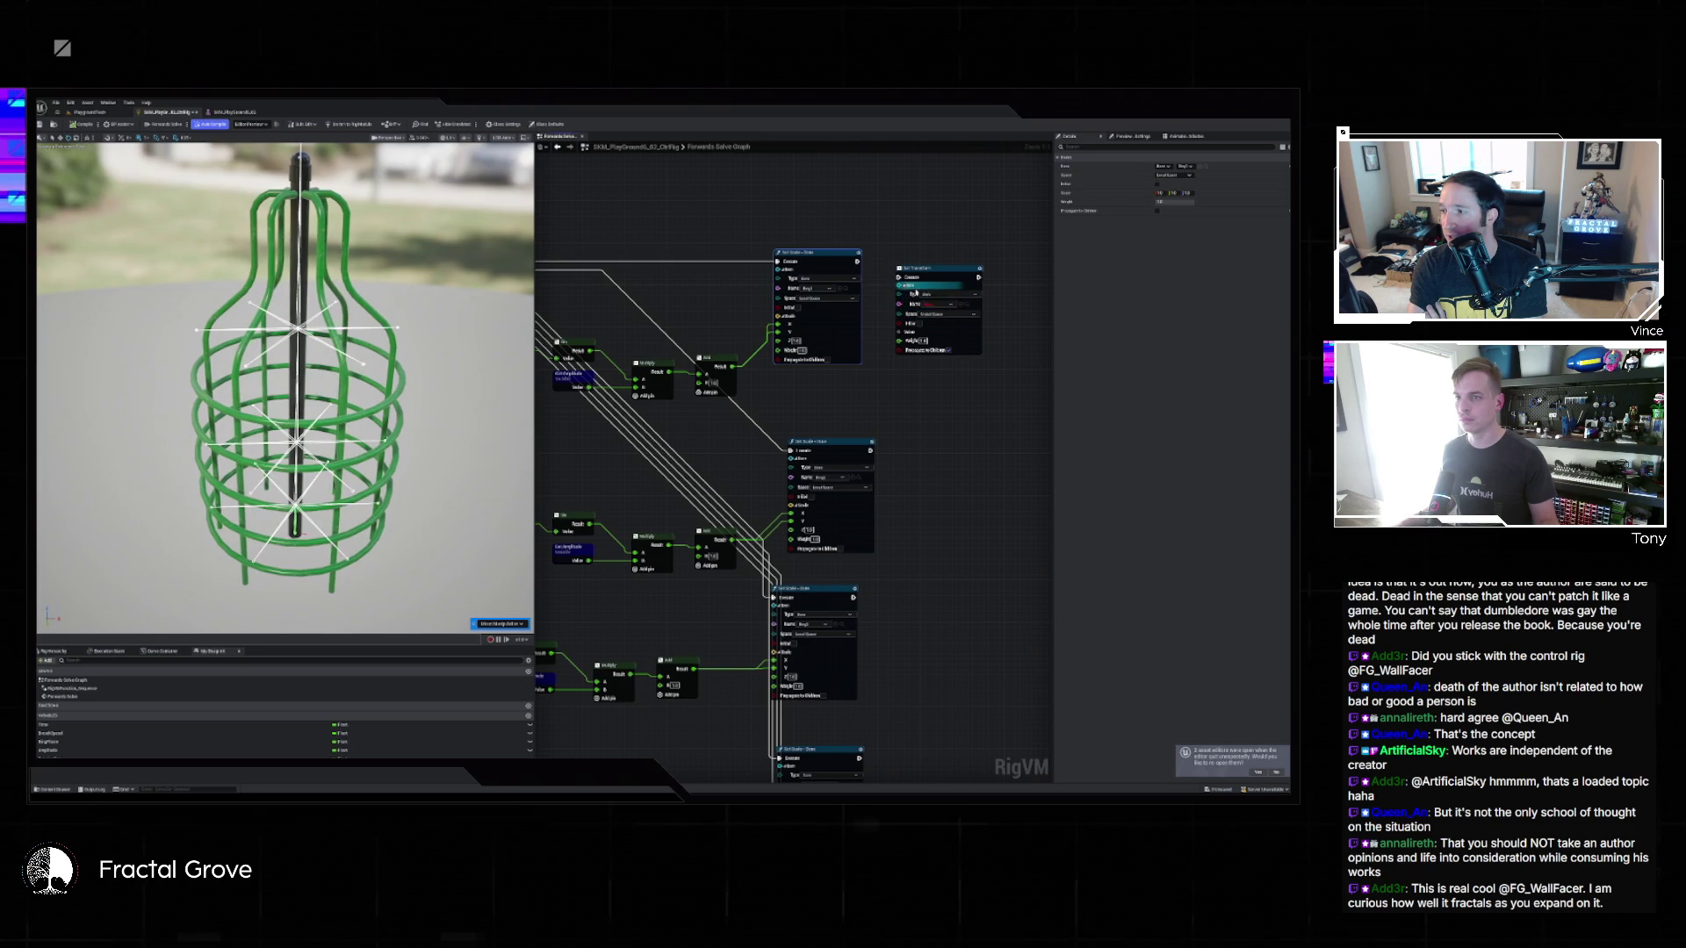
{"action": "left_click", "coordinate": [942, 305]}
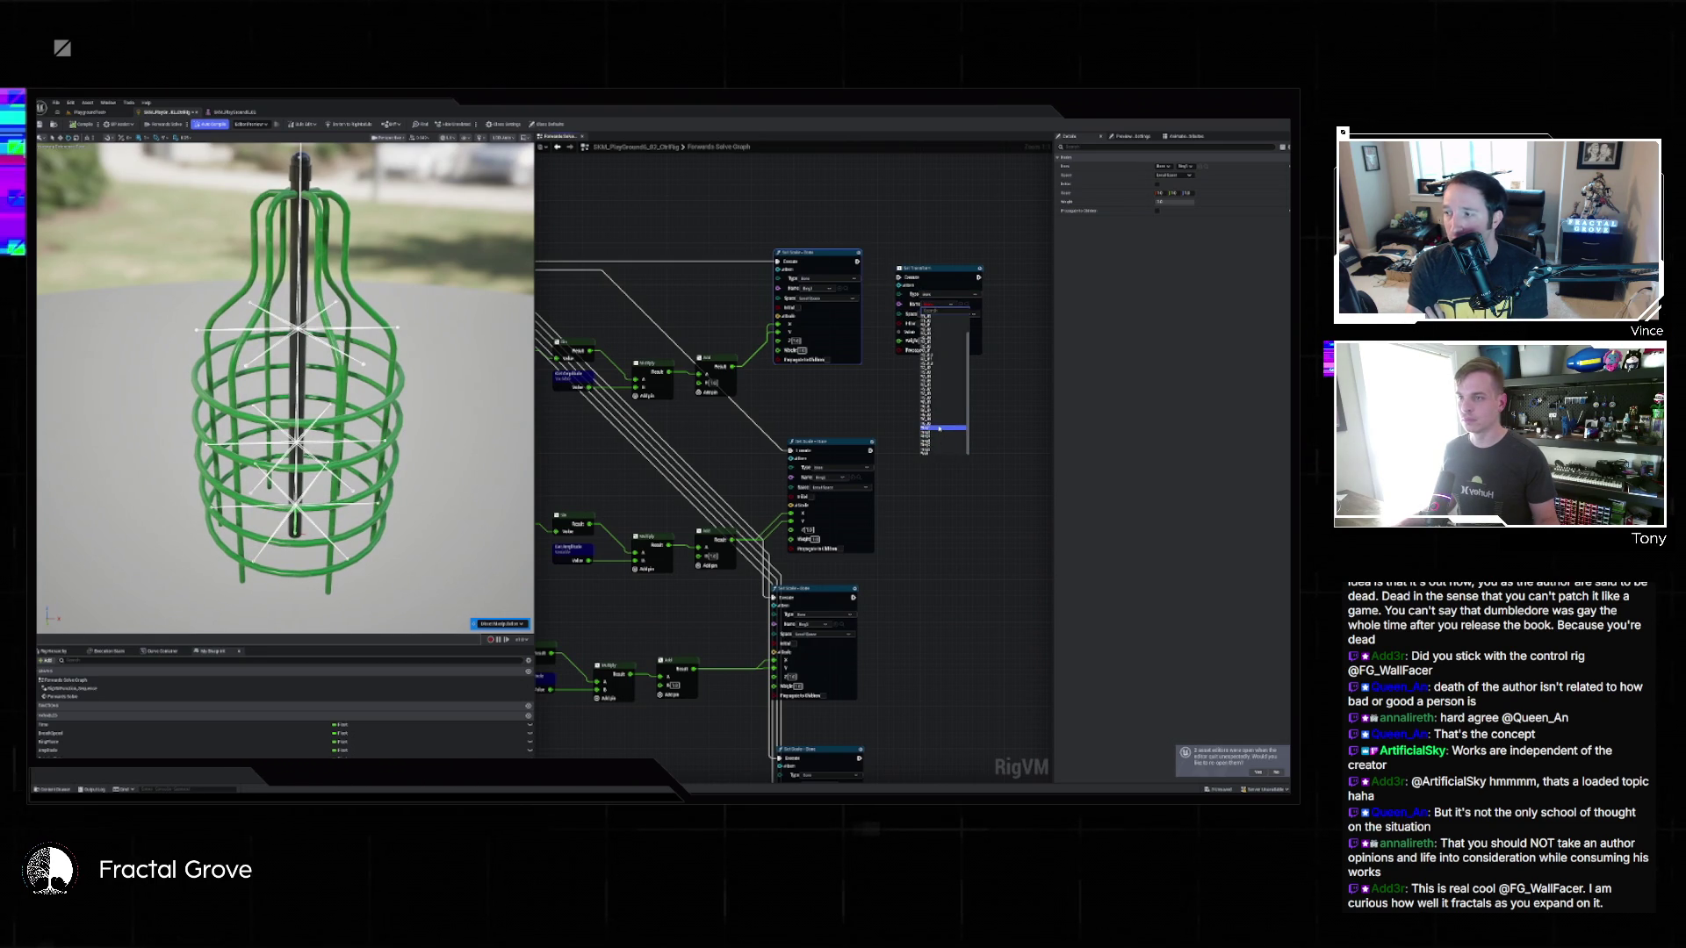
{"action": "left_click", "coordinate": [939, 428]}
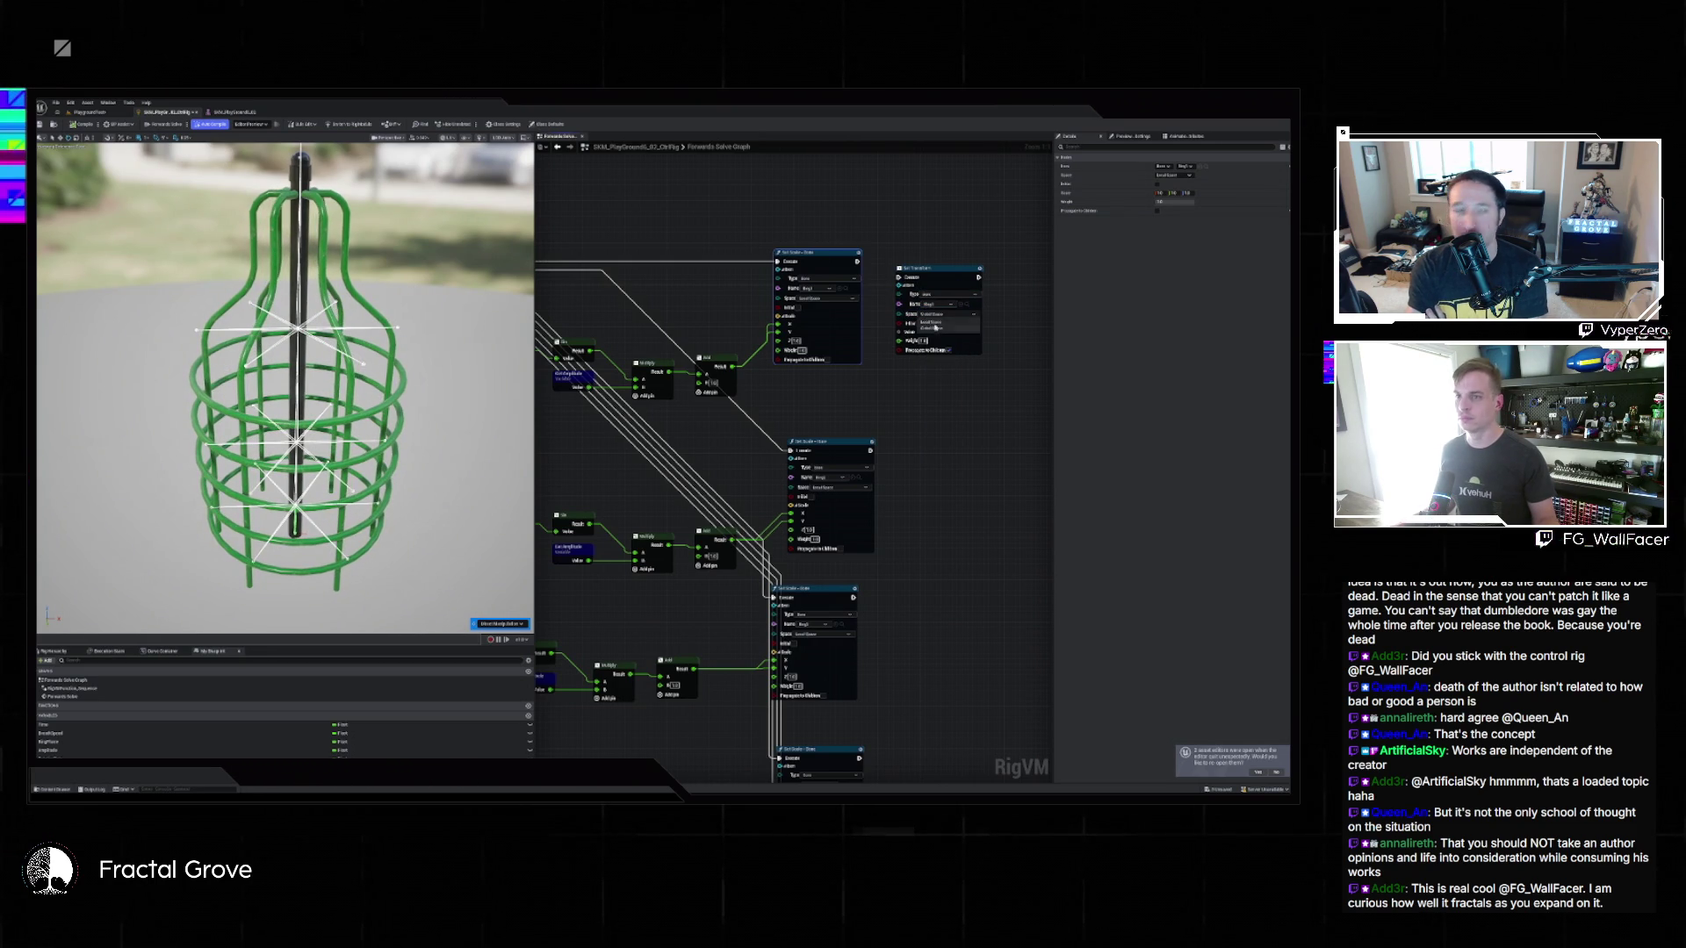
{"action": "left_click_drag", "start_coordinate": [929, 265], "coordinate": [965, 316]}
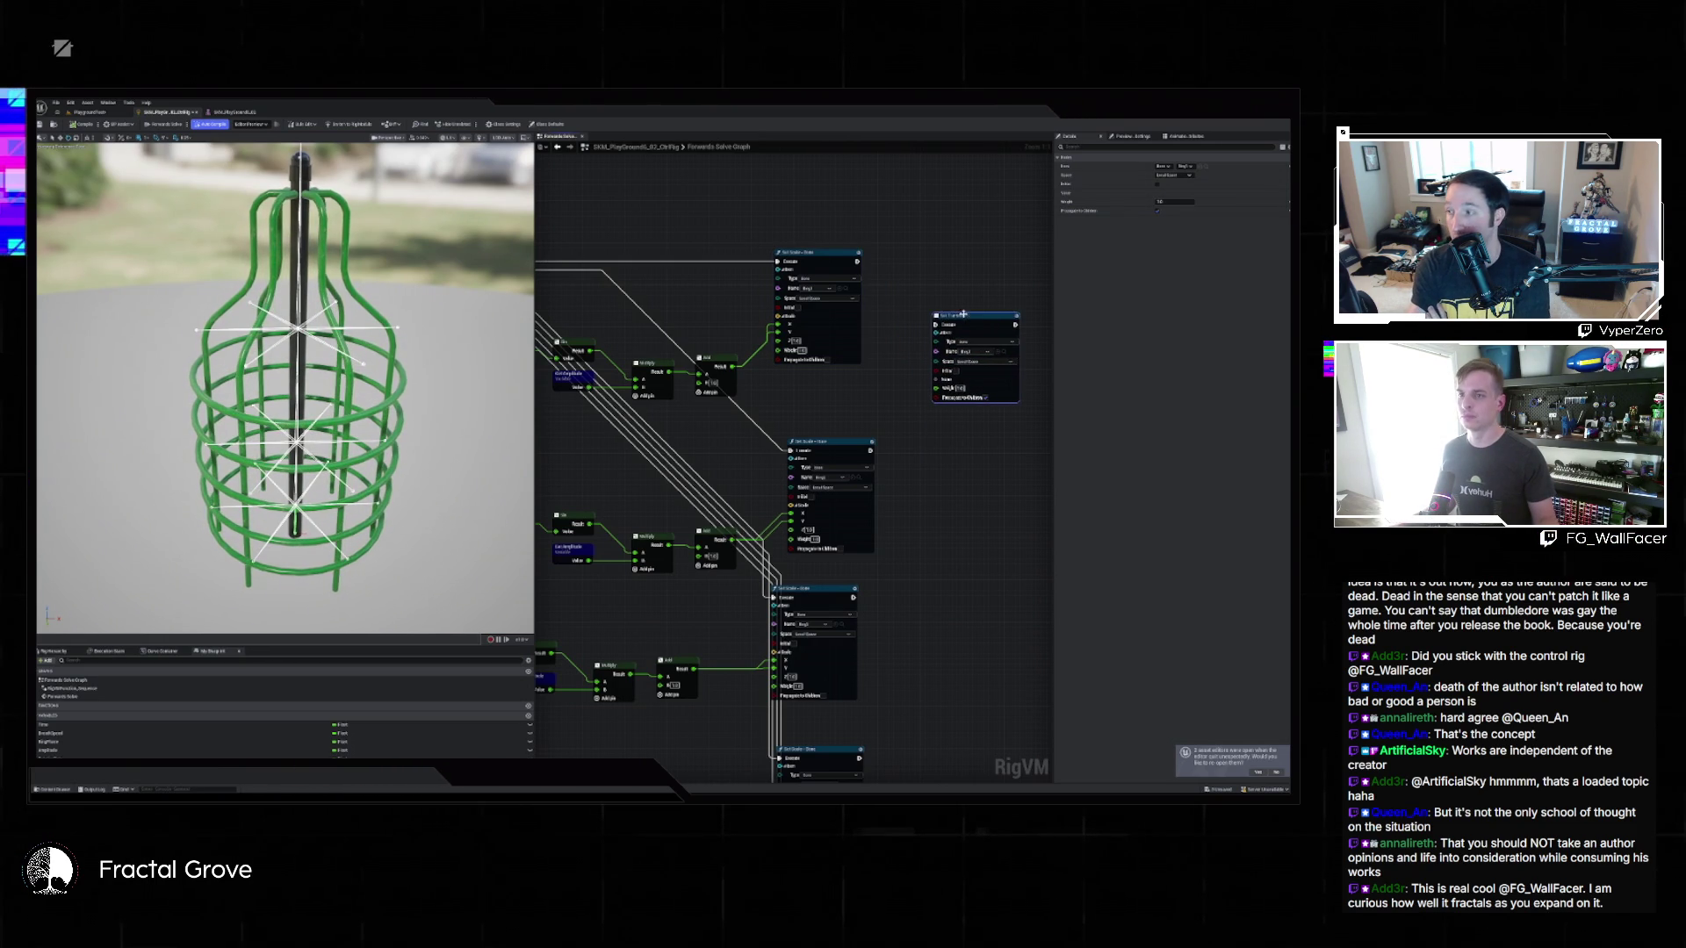
Create a Transform-type scale node from the Set Transform input and wire its value into the Add node.
{"action": "left_click_drag", "start_coordinate": [936, 380], "coordinate": [905, 300]}
{"action": "type", "text": "scale"}
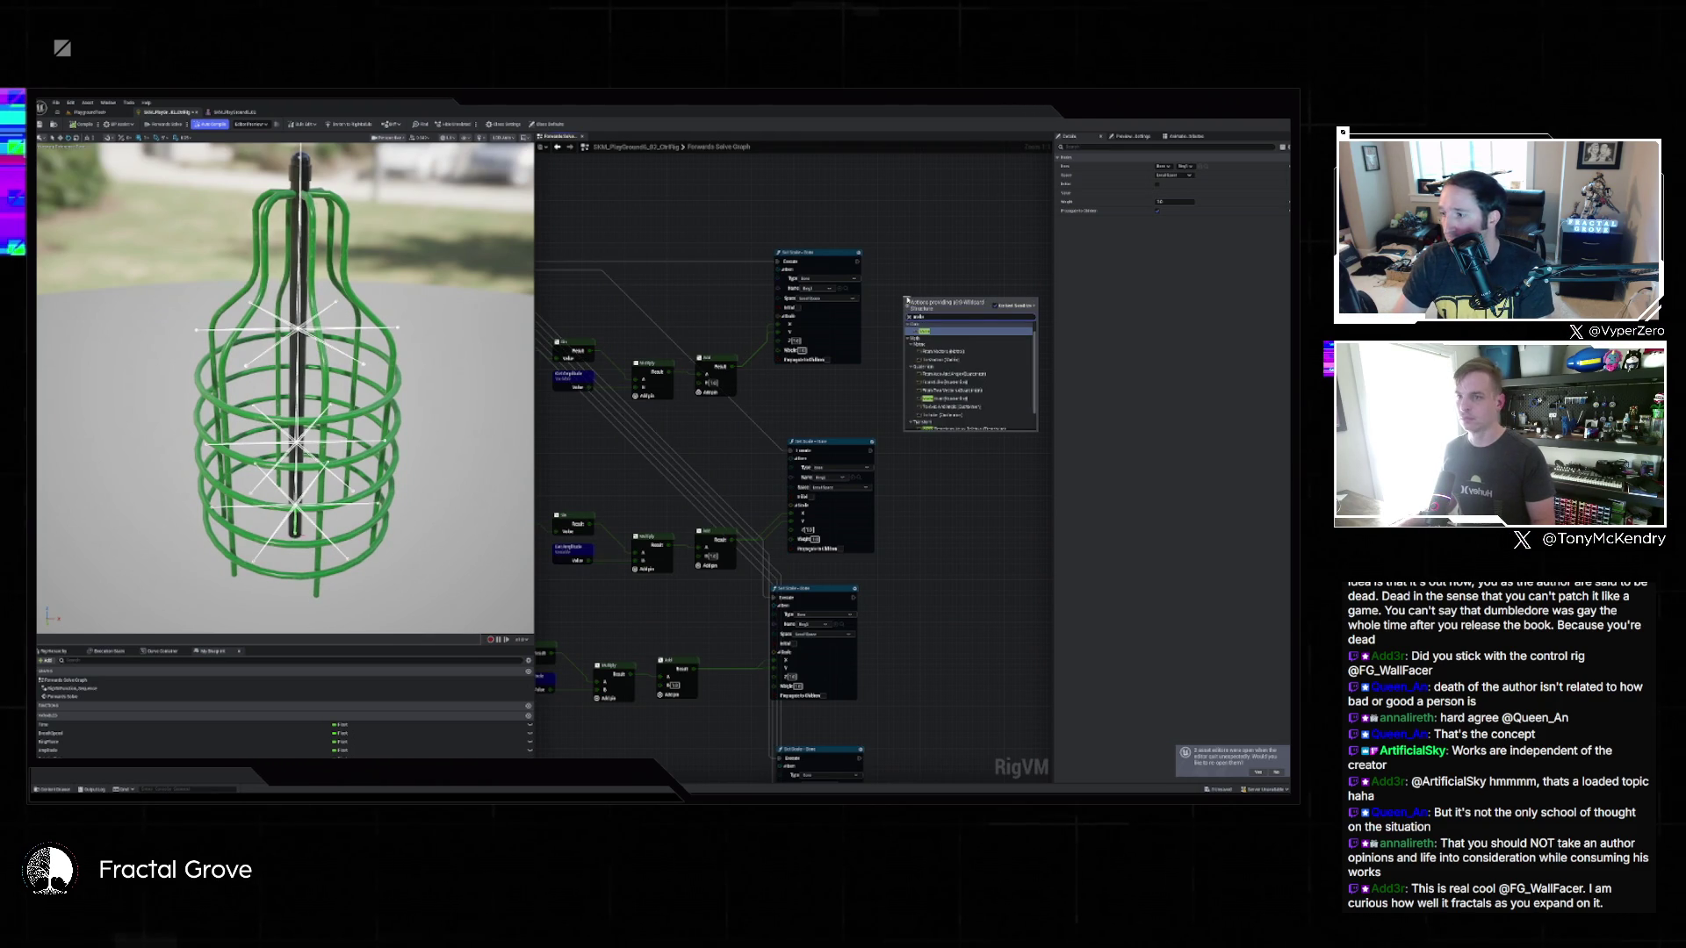
{"action": "key", "text": "Return"}
{"action": "left_click", "coordinate": [932, 323]}
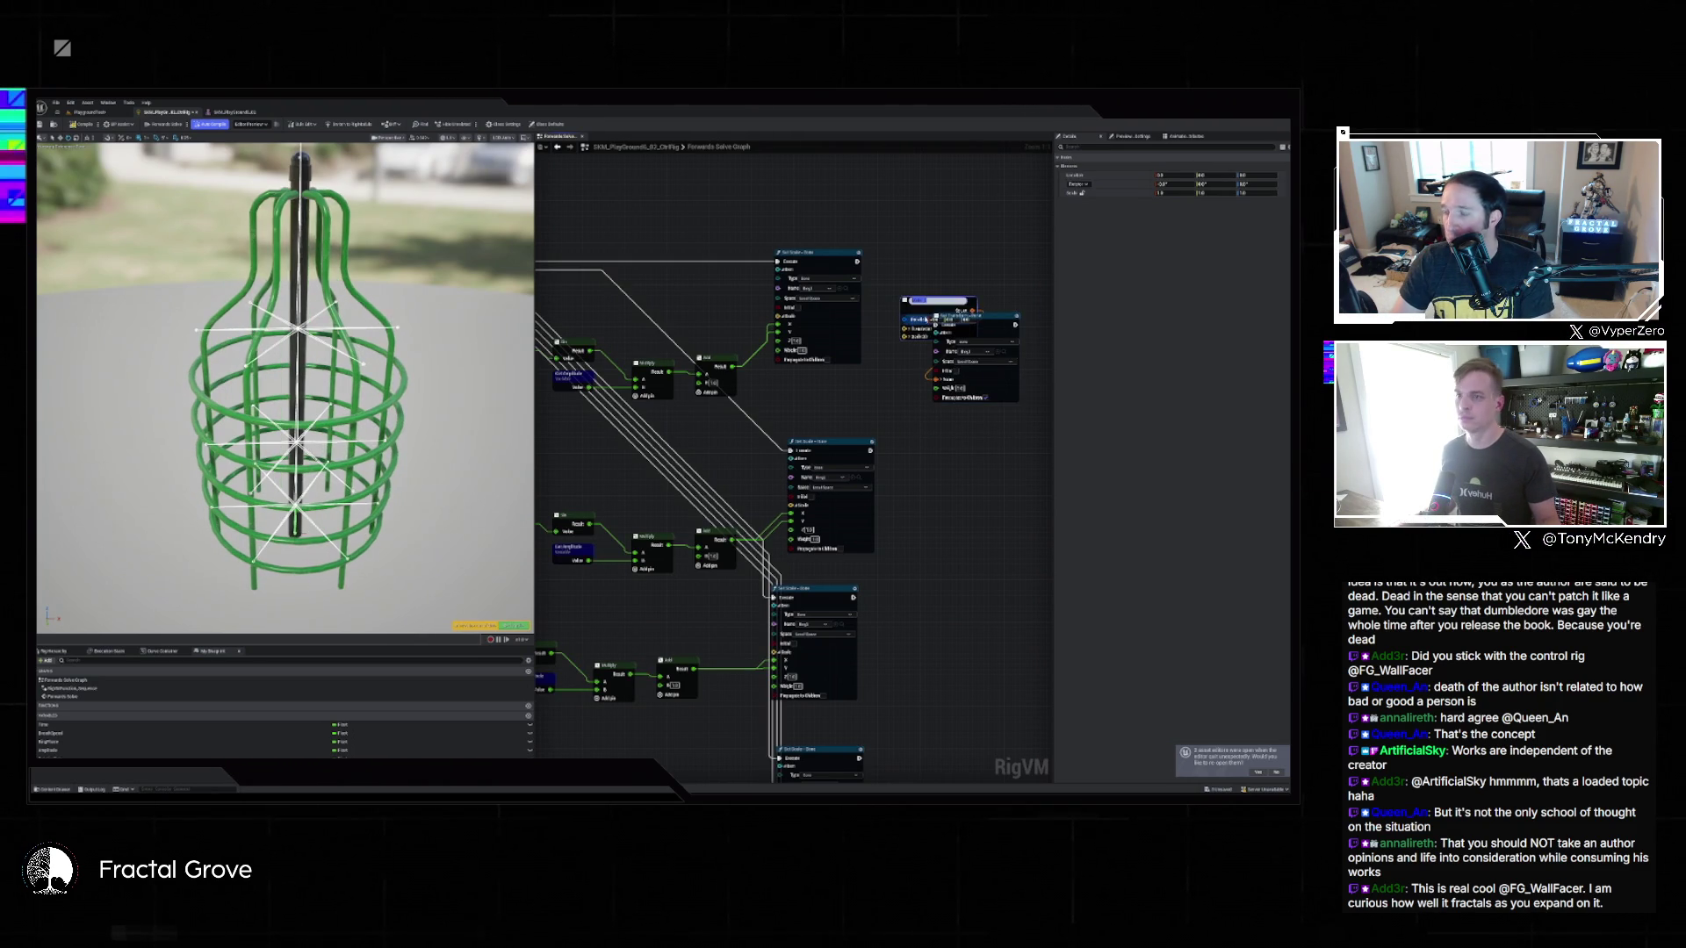
{"action": "left_click_drag", "start_coordinate": [924, 307], "coordinate": [918, 250]}
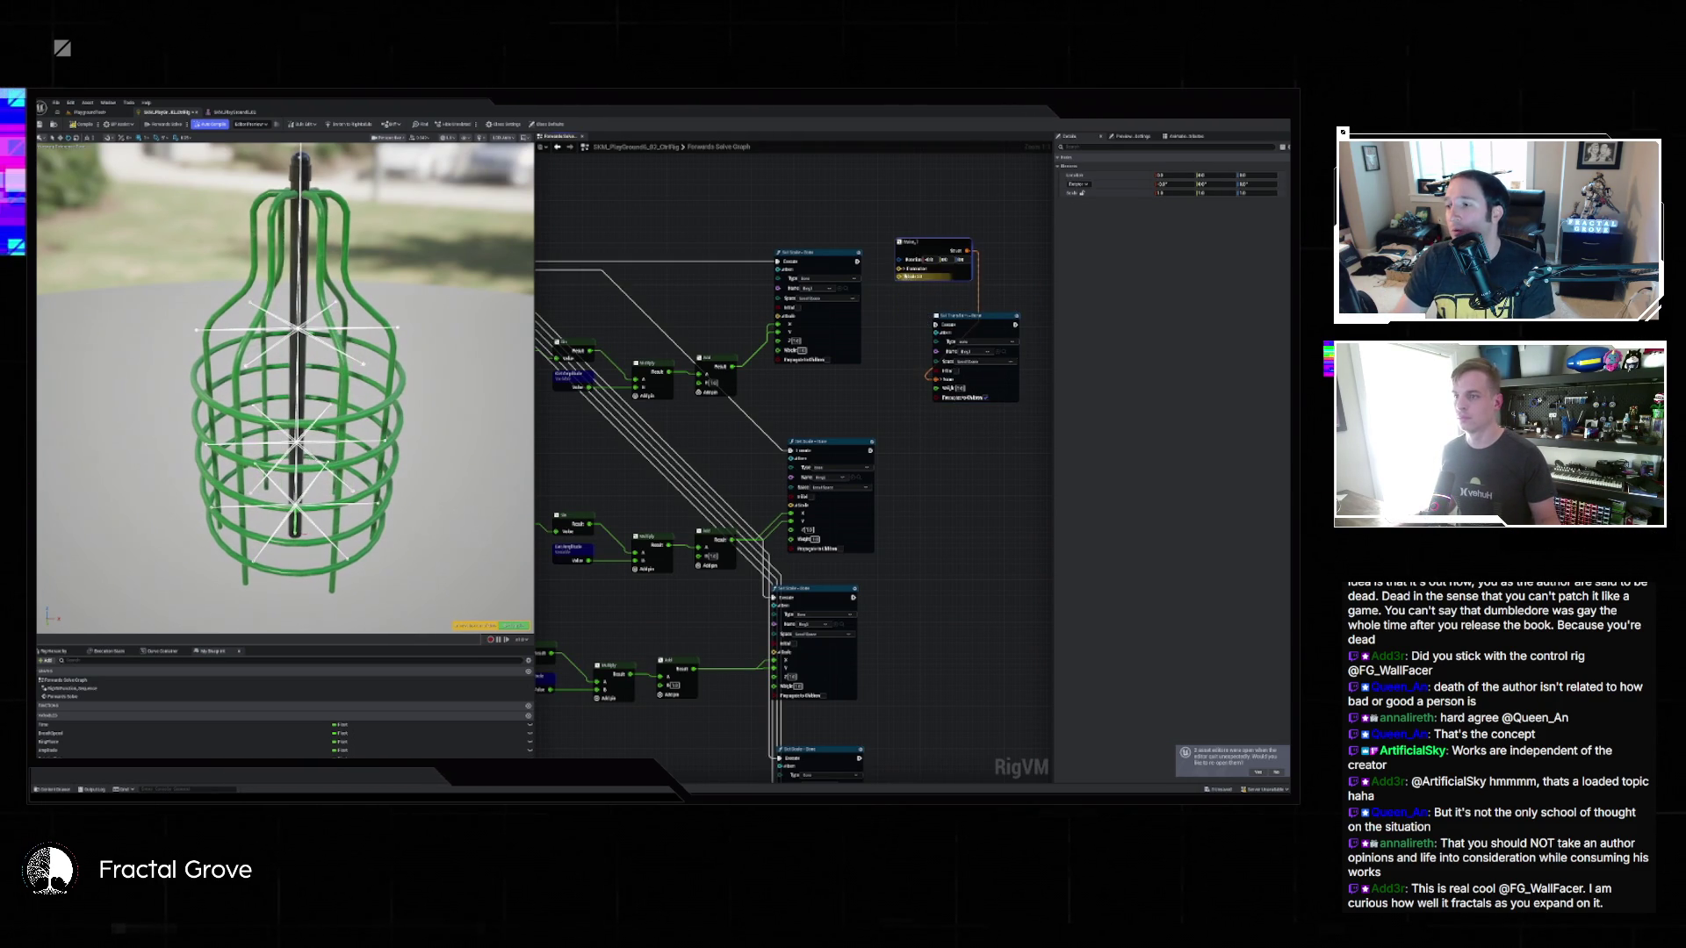
{"action": "left_click", "coordinate": [900, 268]}
{"action": "mouse_move", "coordinate": [894, 285]}
{"action": "left_mouse_down"}
{"action": "mouse_move", "coordinate": [715, 364]}
{"action": "mouse_move", "coordinate": [905, 294]}
{"action": "mouse_move", "coordinate": [926, 200]}
{"action": "left_mouse_up"}
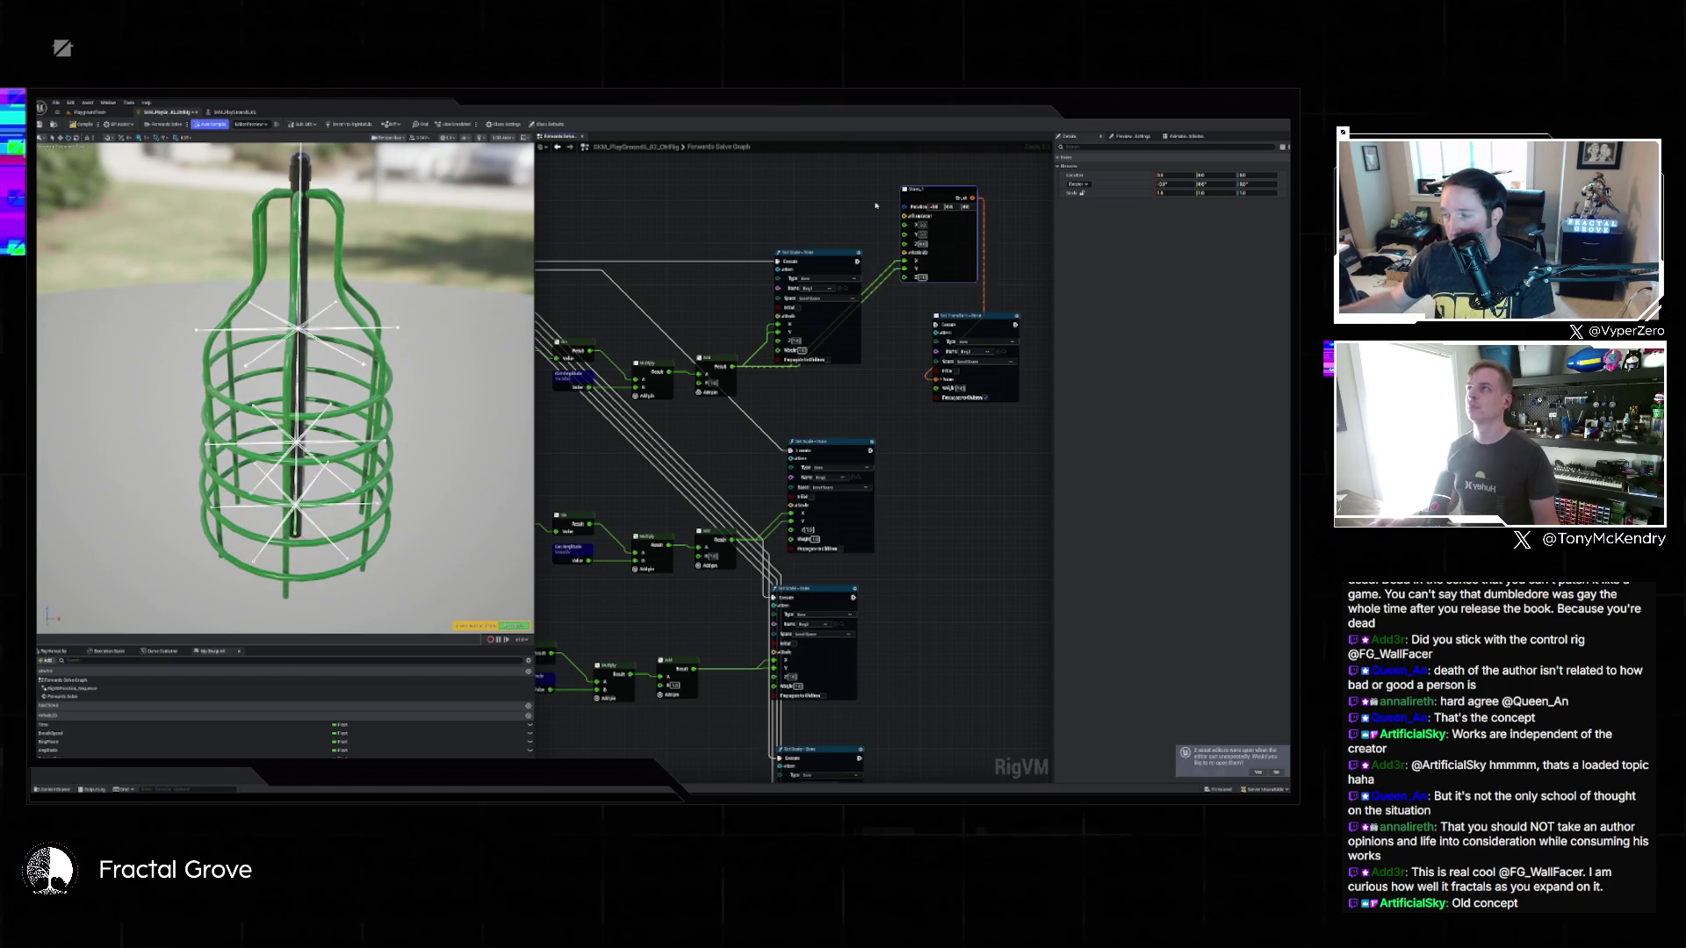
Place a Modulo node in the Forwards Solve graph and start a new rig variable.
{"action": "right_click", "coordinate": [769, 241]}
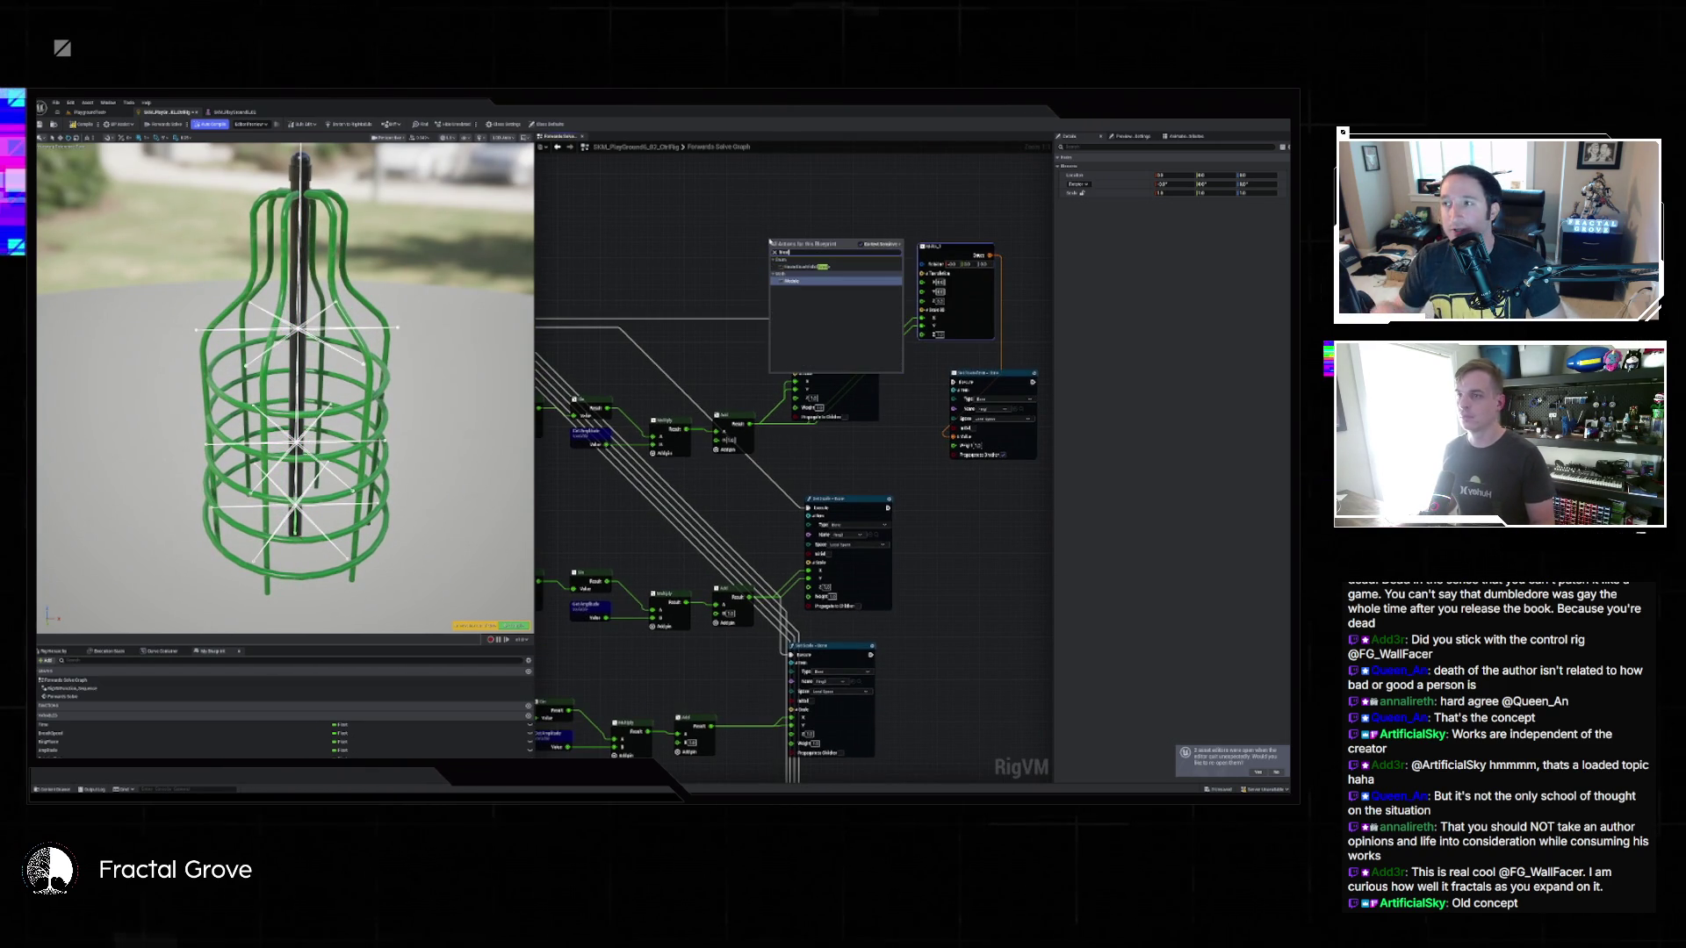
{"action": "key", "text": "Return"}
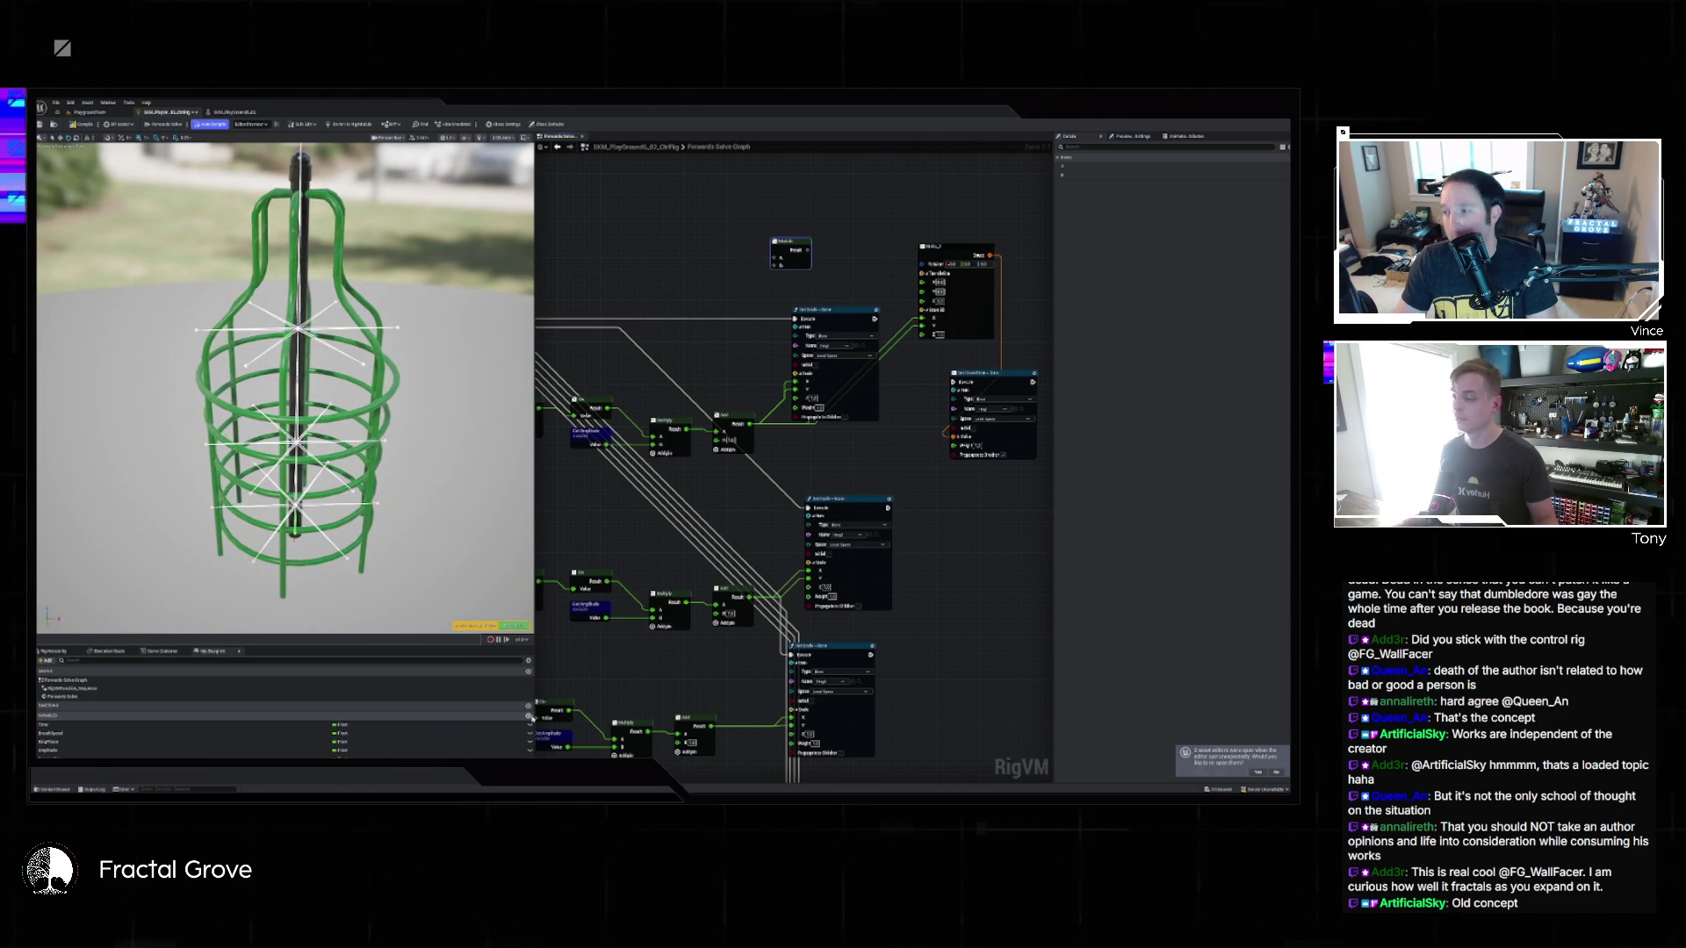
{"action": "left_click", "coordinate": [528, 718]}
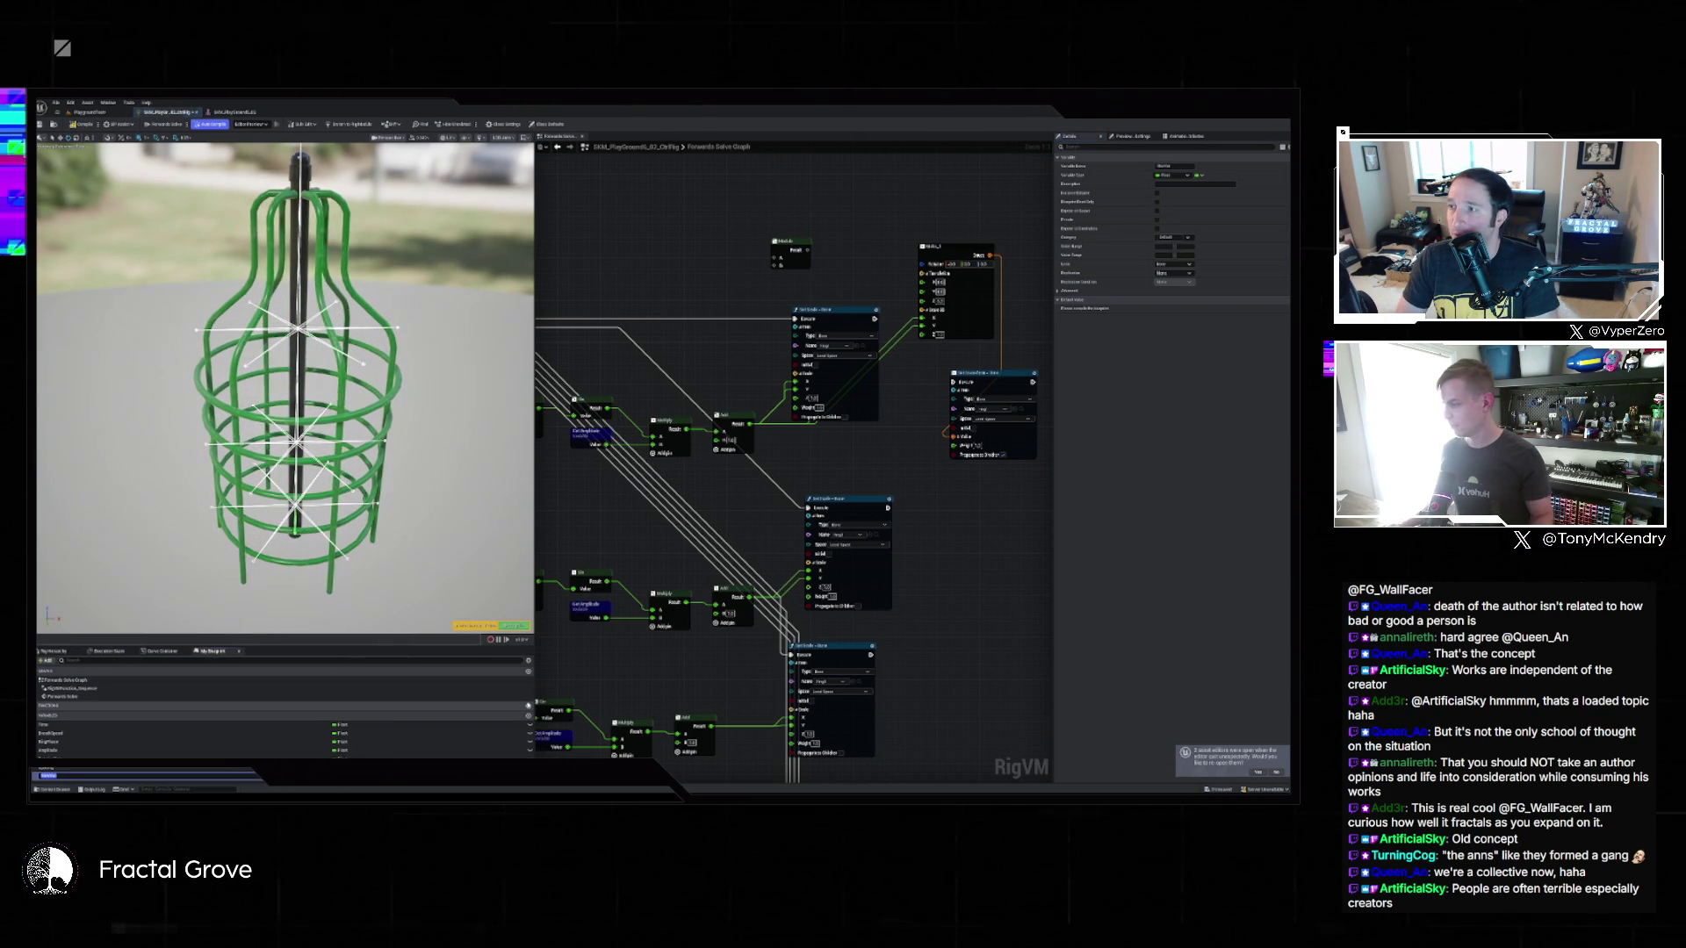
Name the new variable Frequency and edit a variable's default value in Details.
{"action": "type", "text": "Frequency"}
{"action": "key", "text": "Return"}
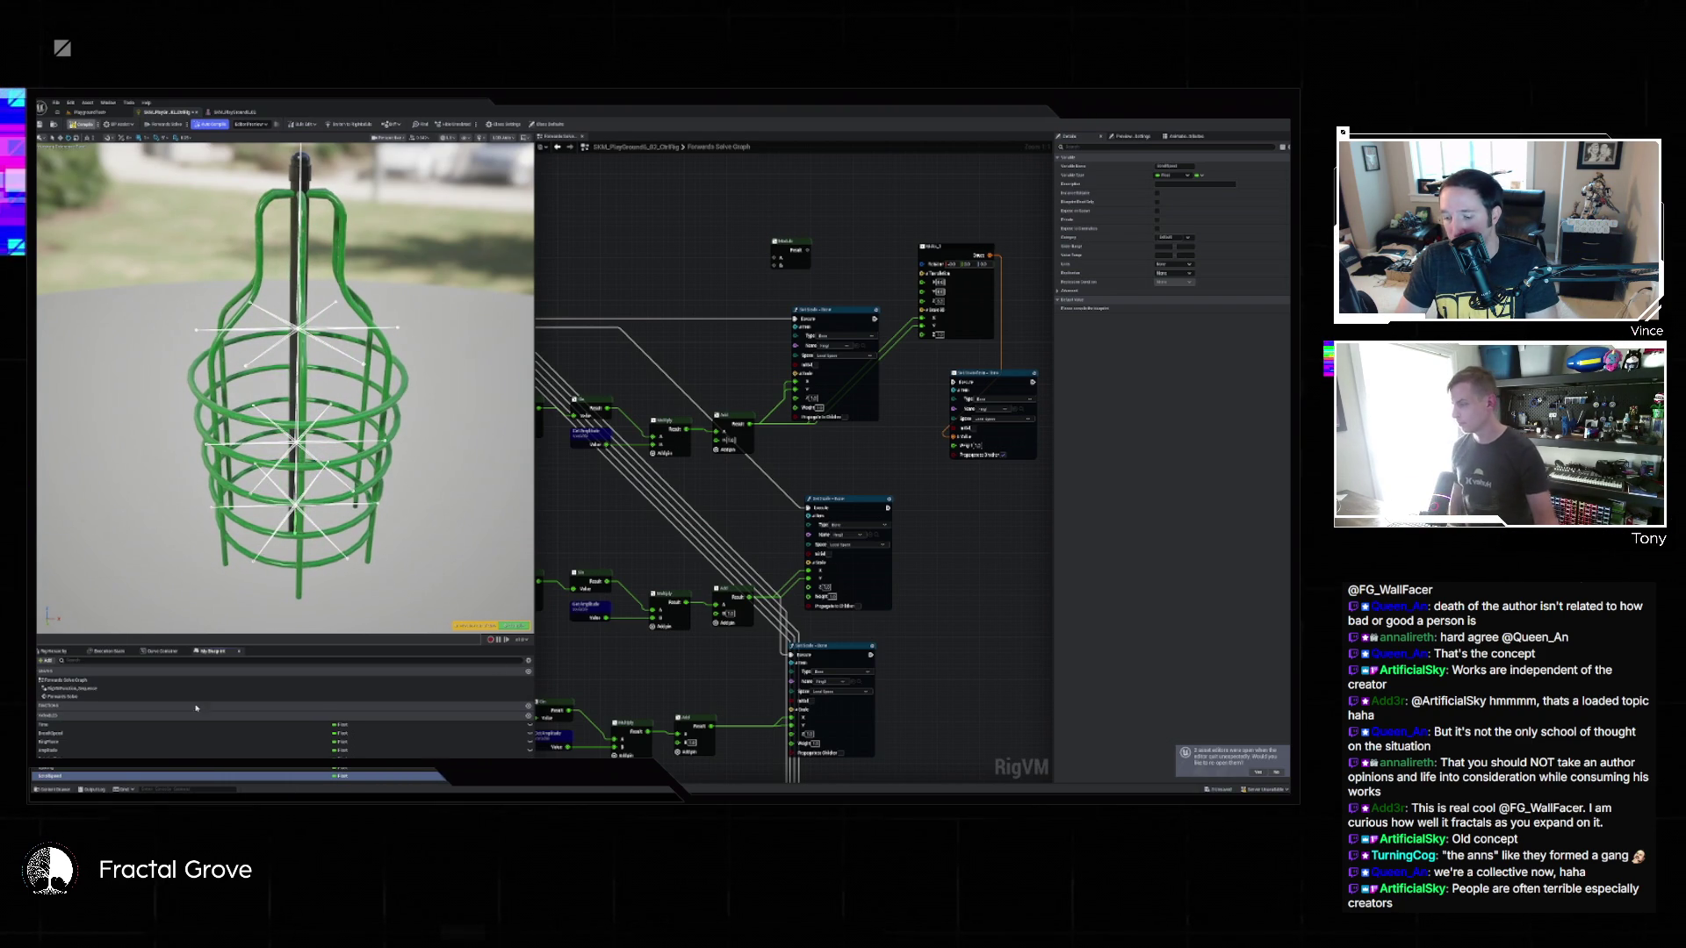
{"action": "left_click", "coordinate": [159, 769]}
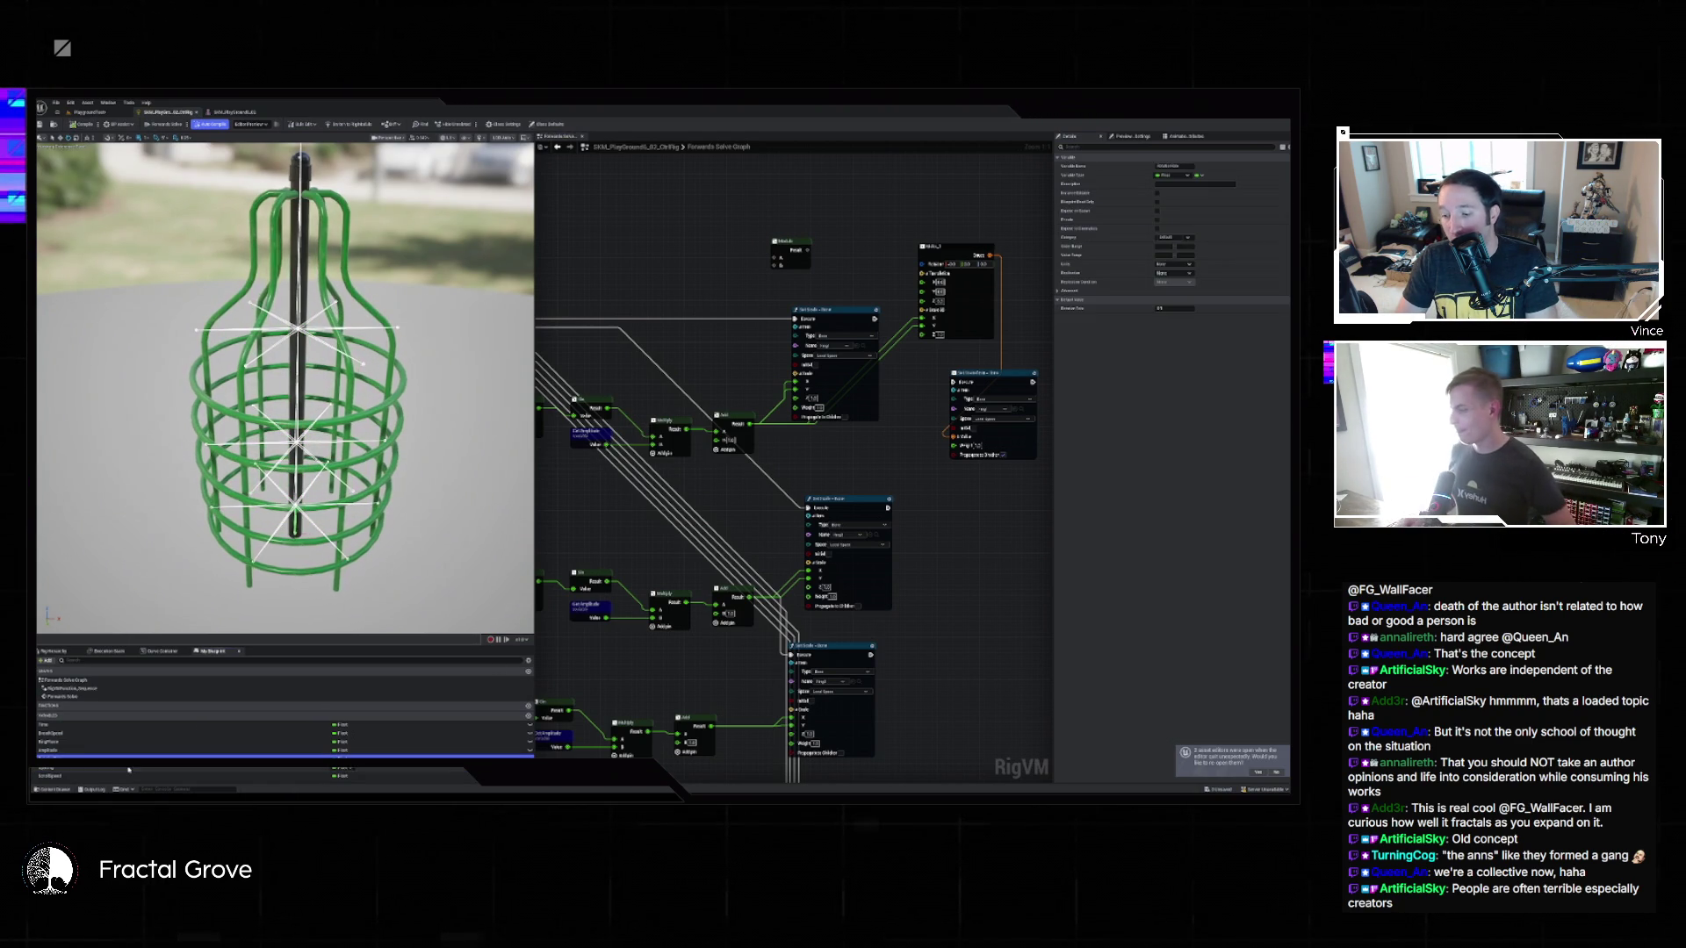
{"action": "left_click", "coordinate": [1177, 309]}
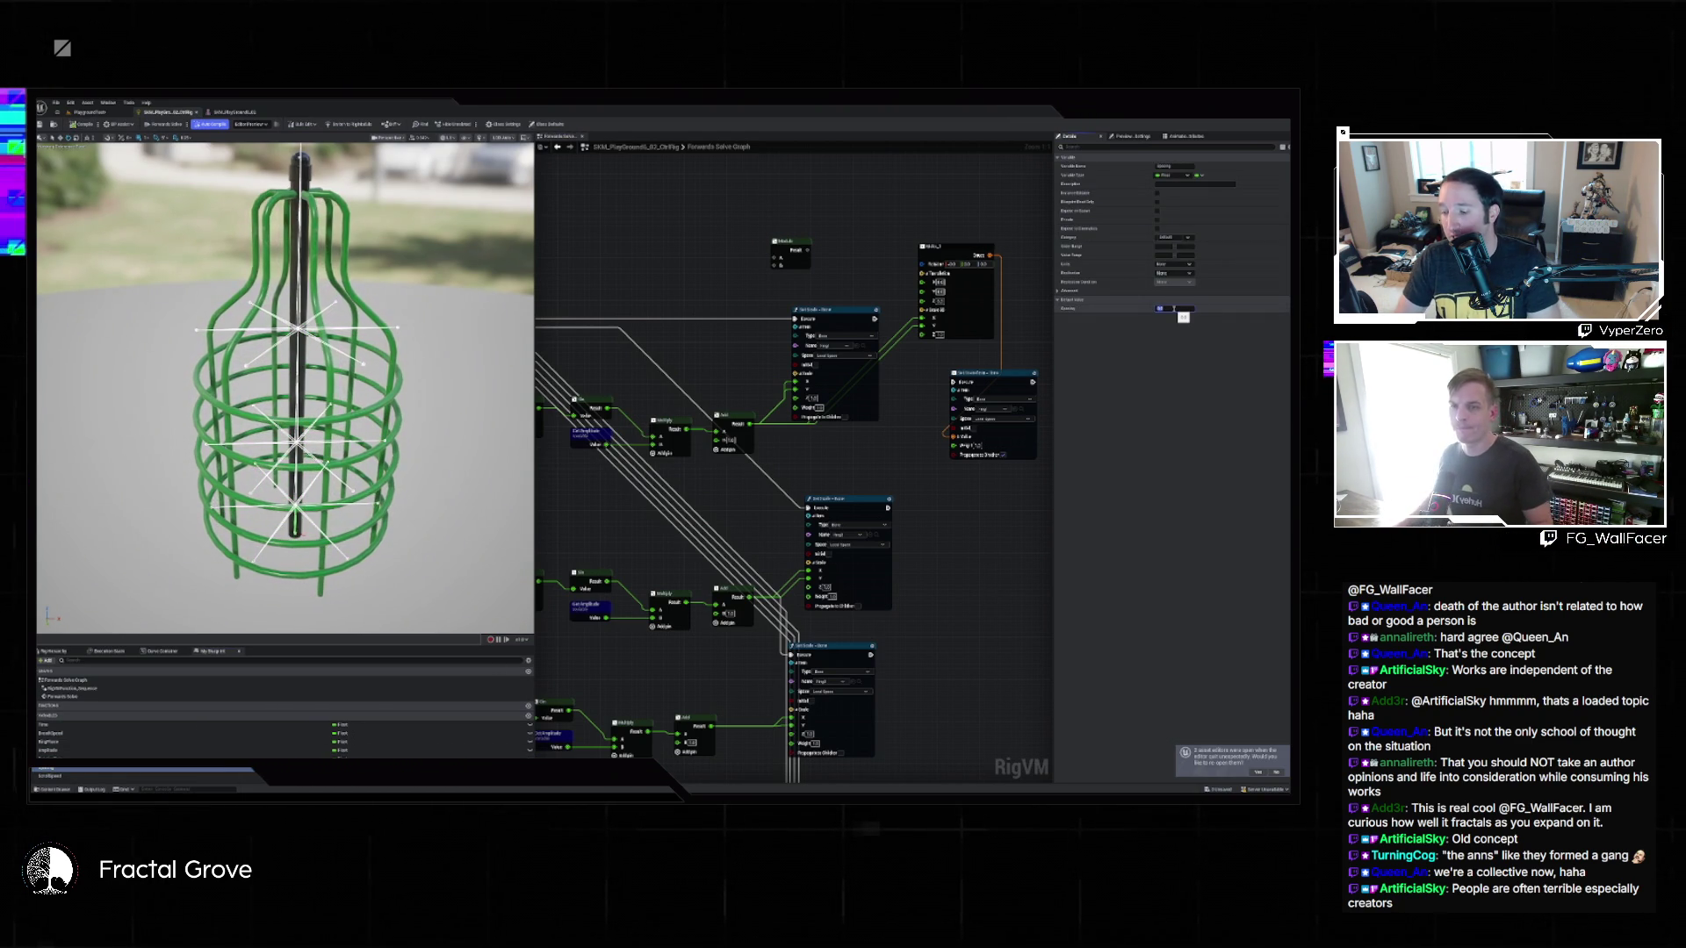
{"action": "key", "text": "Return"}
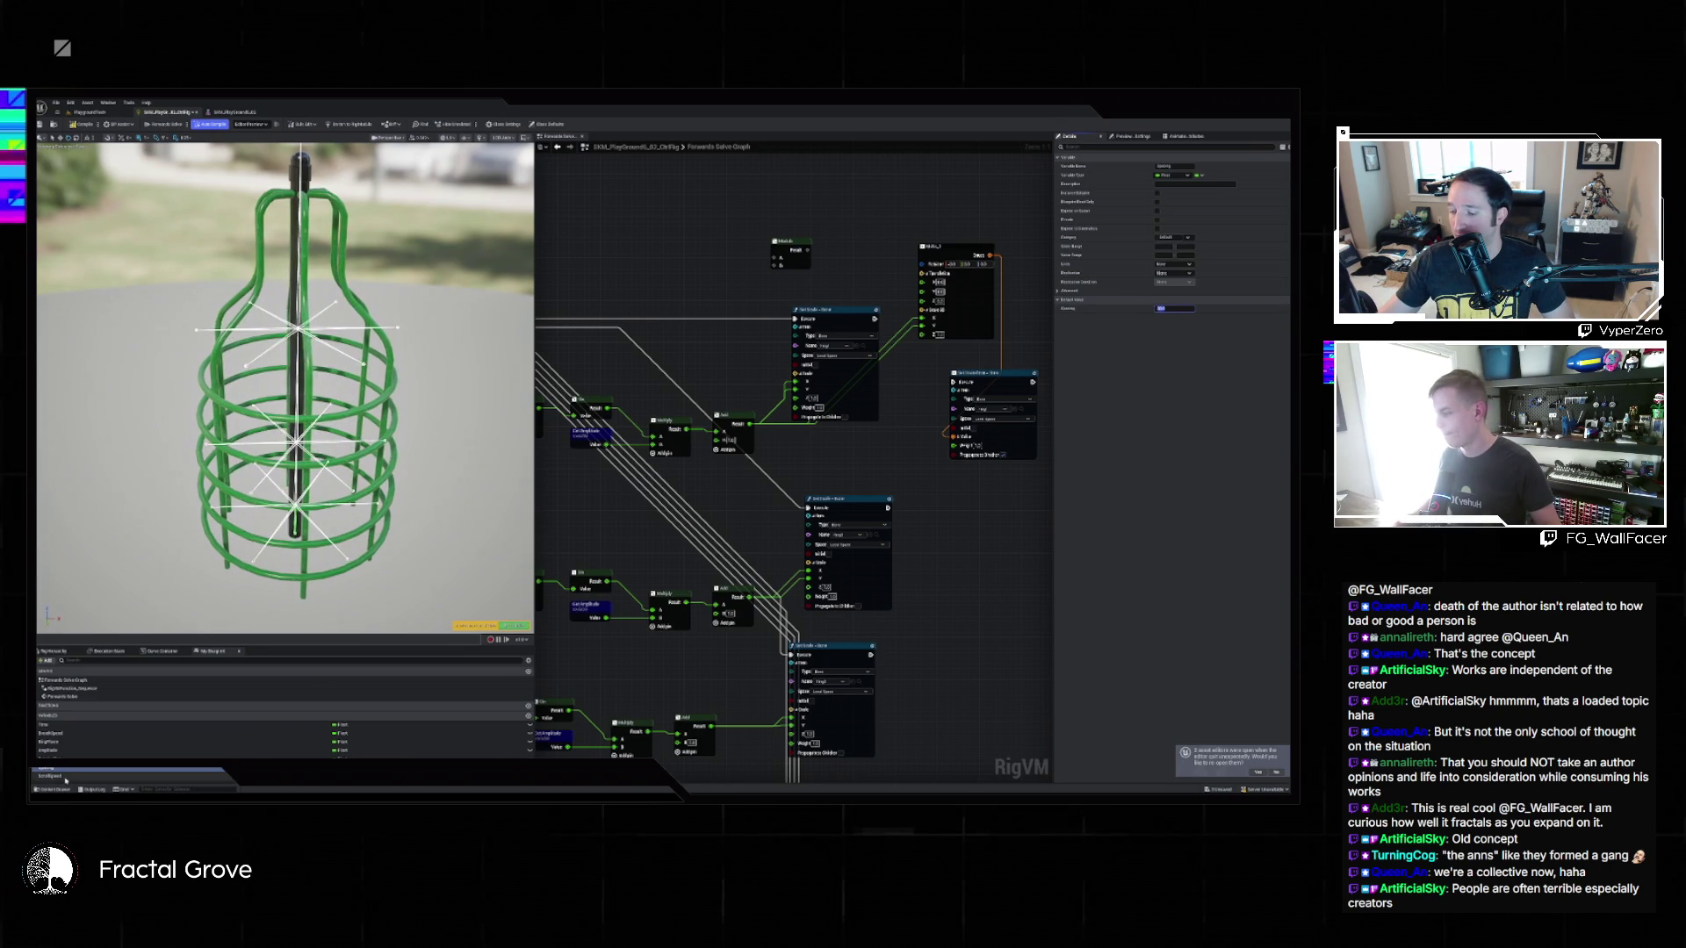
{"action": "left_click", "coordinate": [1175, 309]}
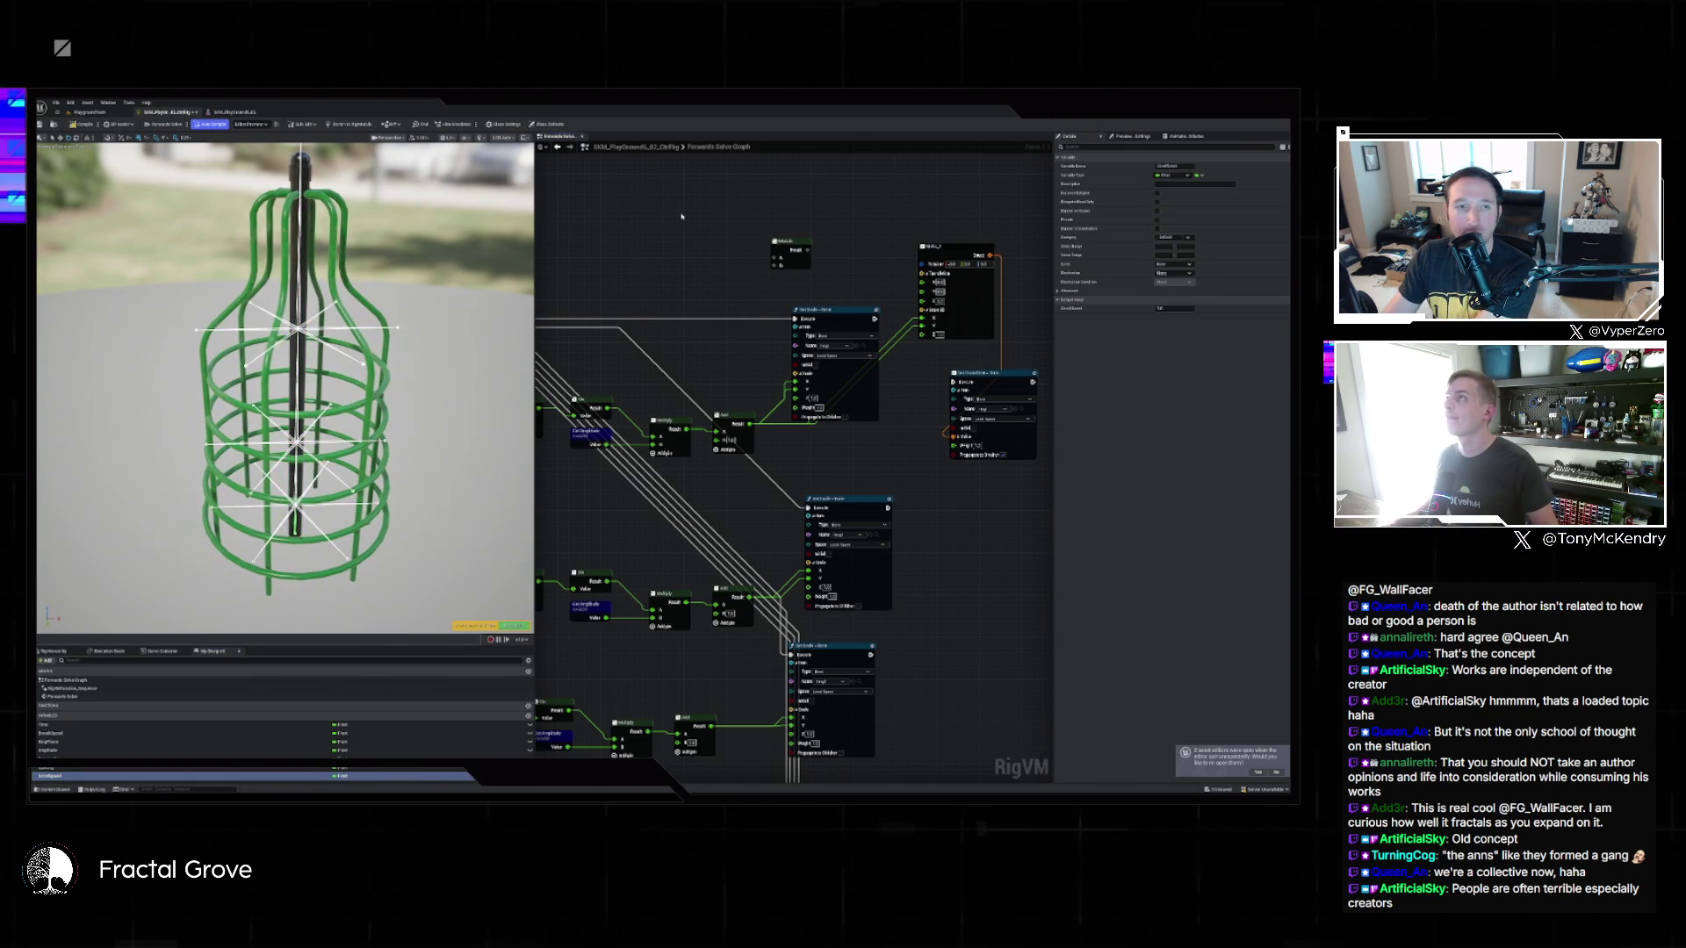
Reposition the small variable node, add another float variable, then switch to PlaygroundMap.
{"action": "left_click_drag", "start_coordinate": [674, 215], "coordinate": [672, 265]}
{"action": "left_click_drag", "start_coordinate": [788, 305], "coordinate": [730, 268]}
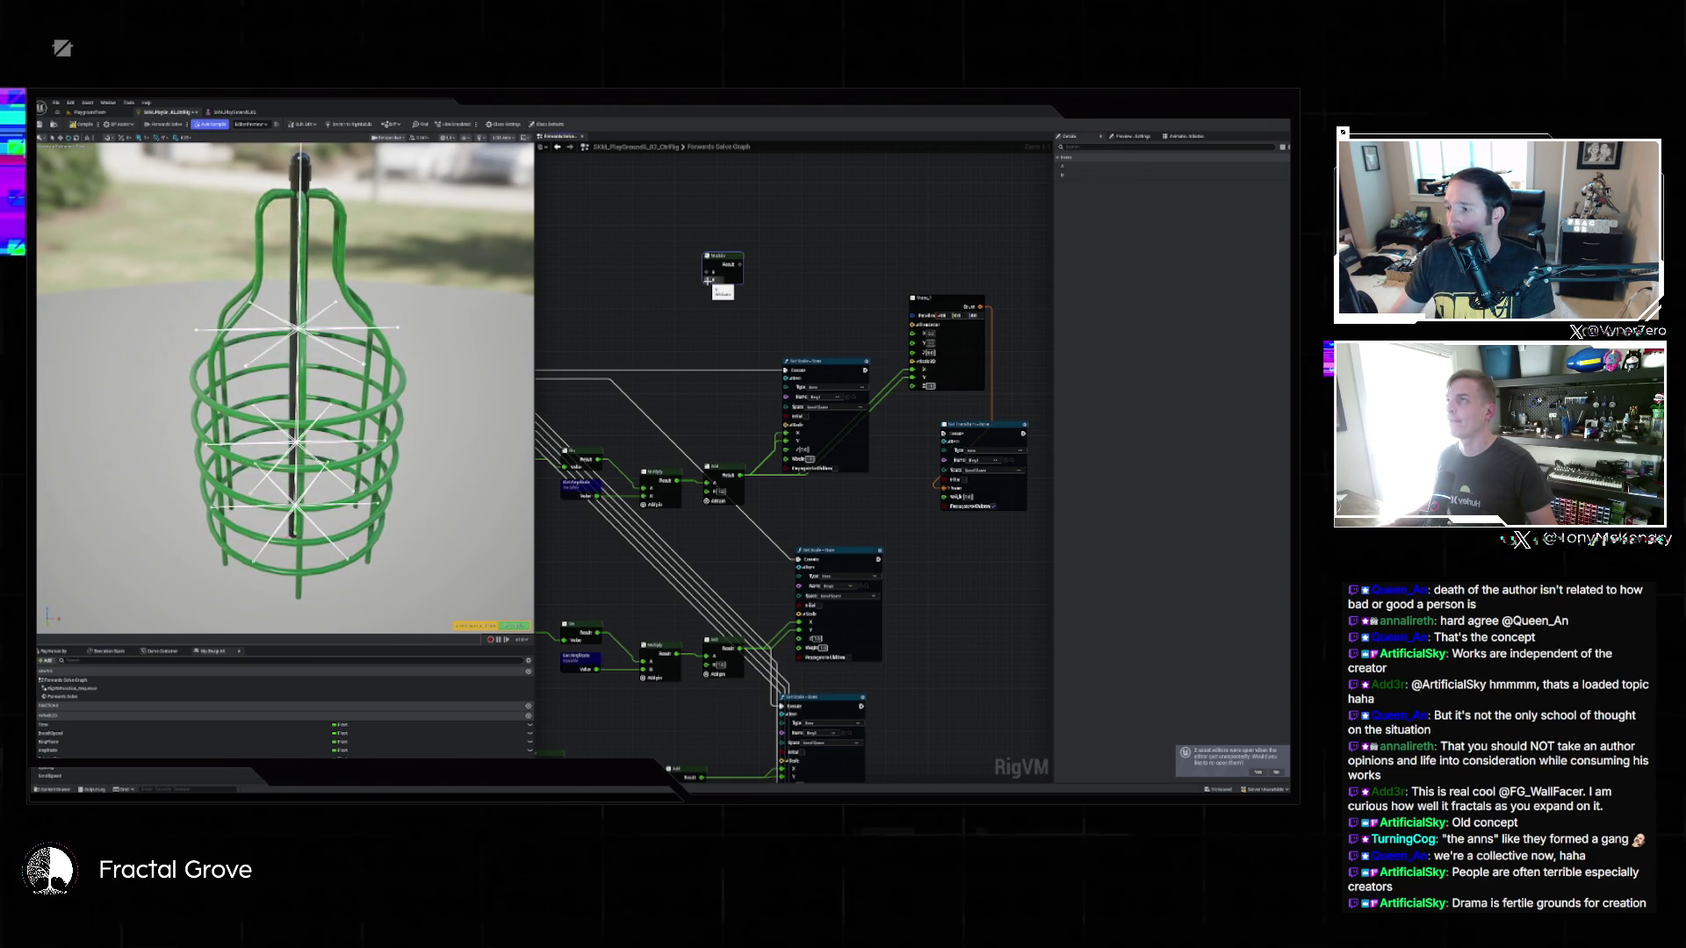
{"action": "left_click", "coordinate": [528, 719]}
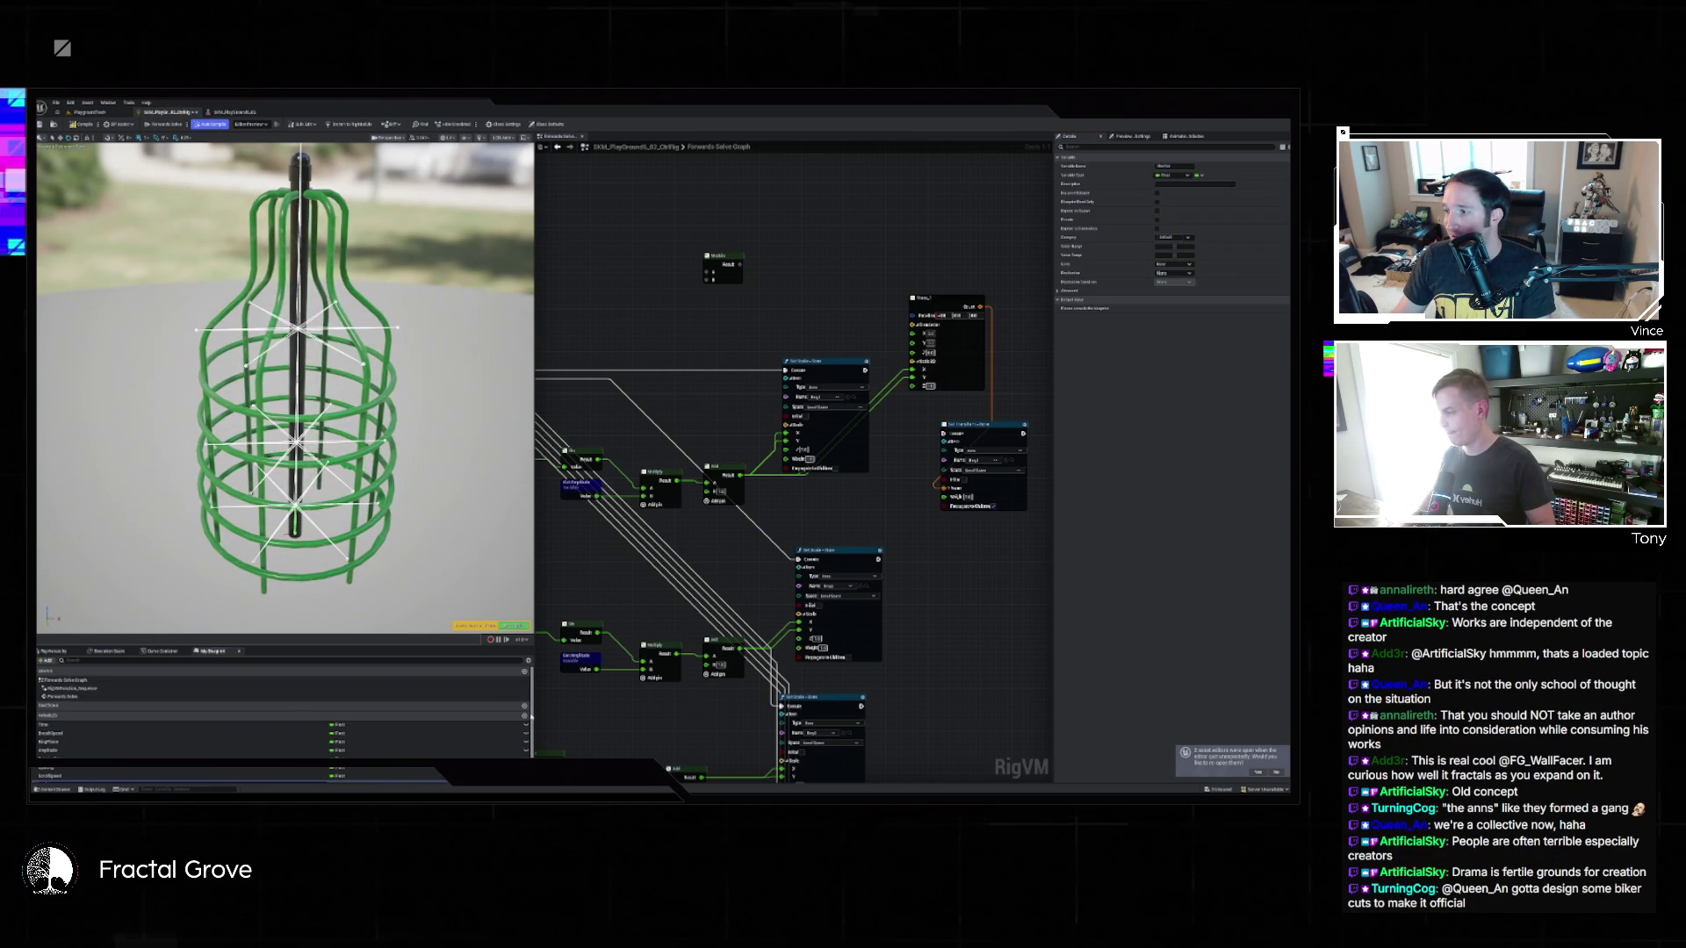
{"action": "left_click", "coordinate": [315, 729]}
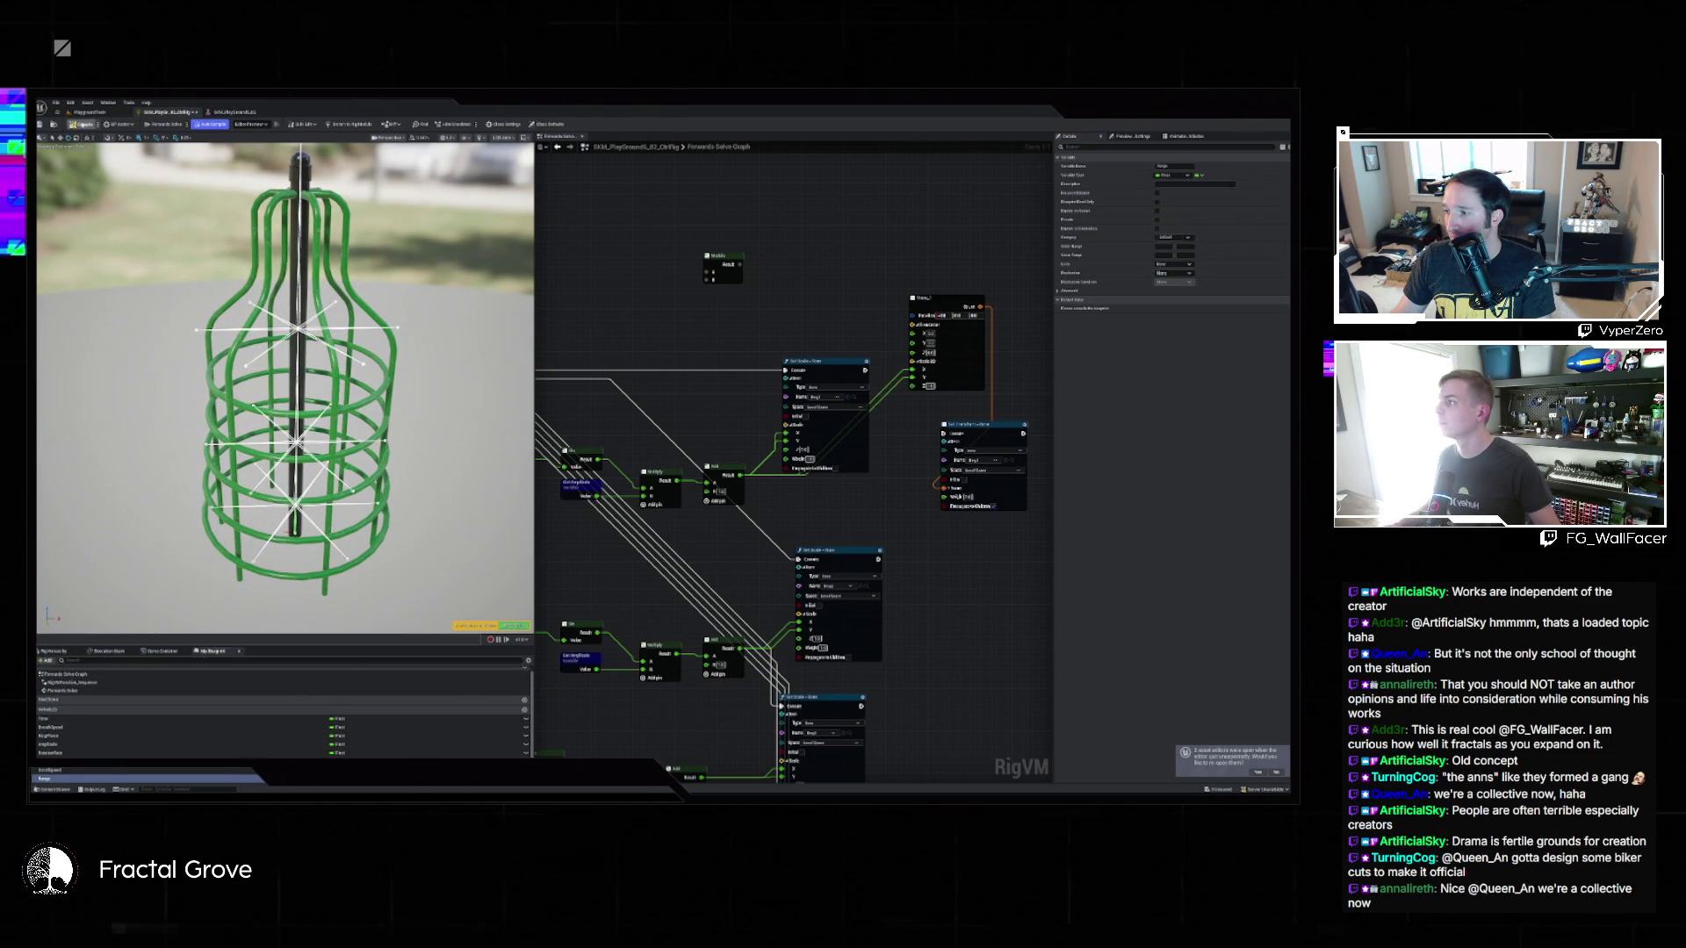
{"action": "left_click", "coordinate": [91, 112]}
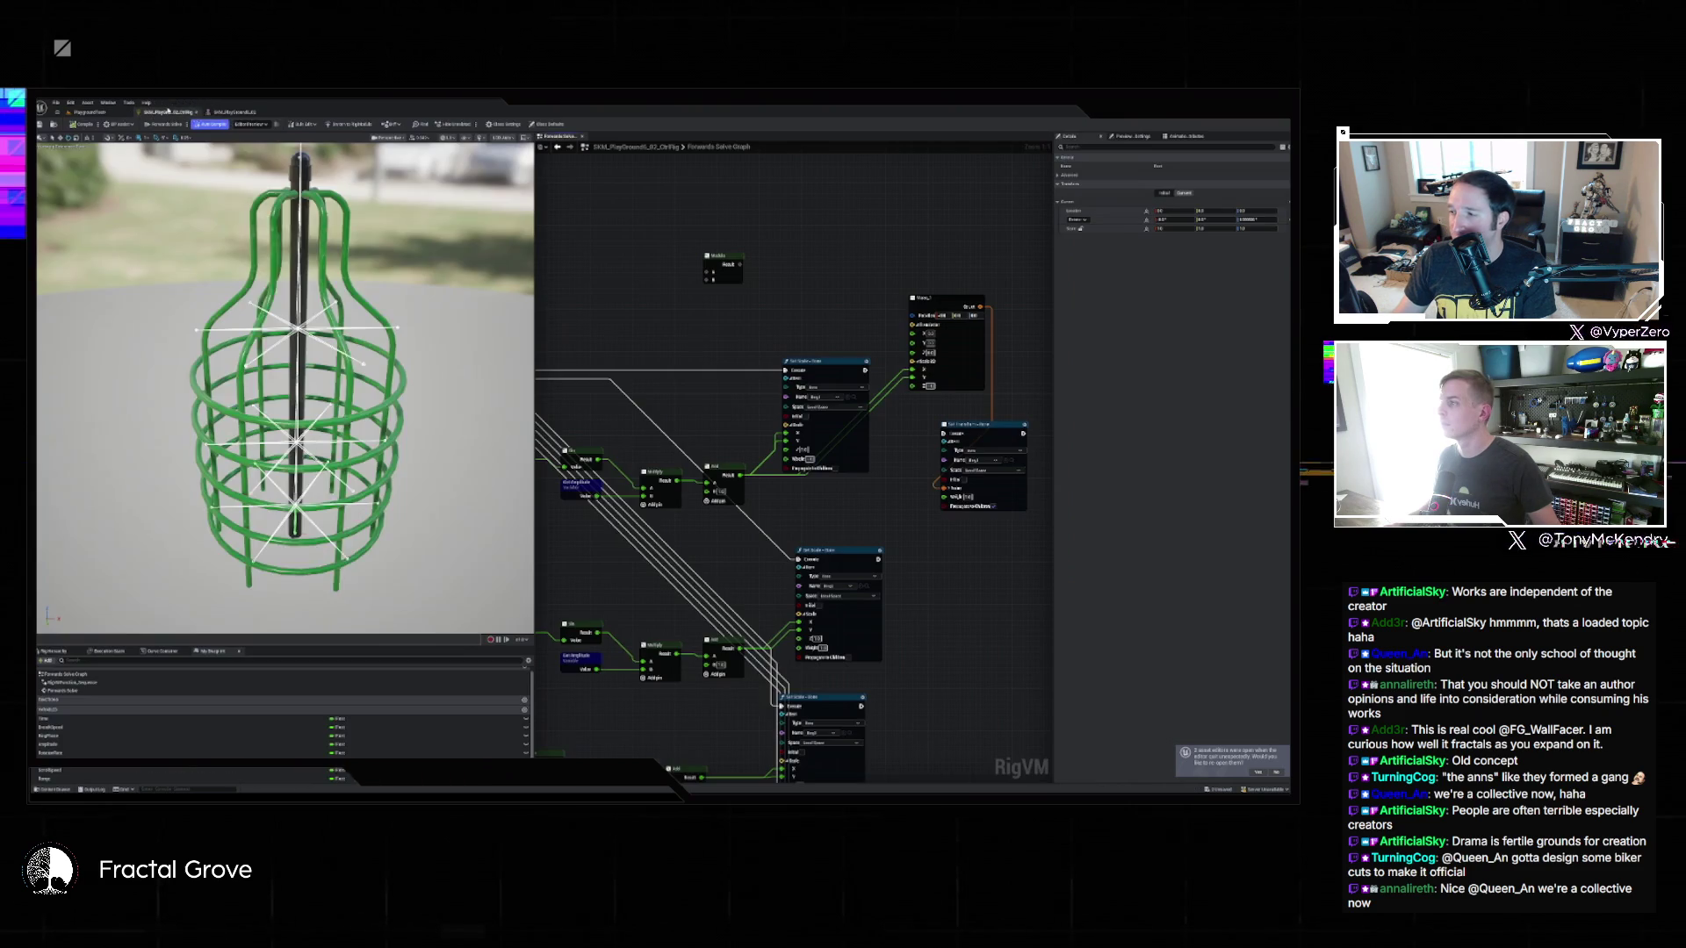
Edit Range's default value and add a Get Range node feeding the Modulo.
{"action": "left_click", "coordinate": [167, 112]}
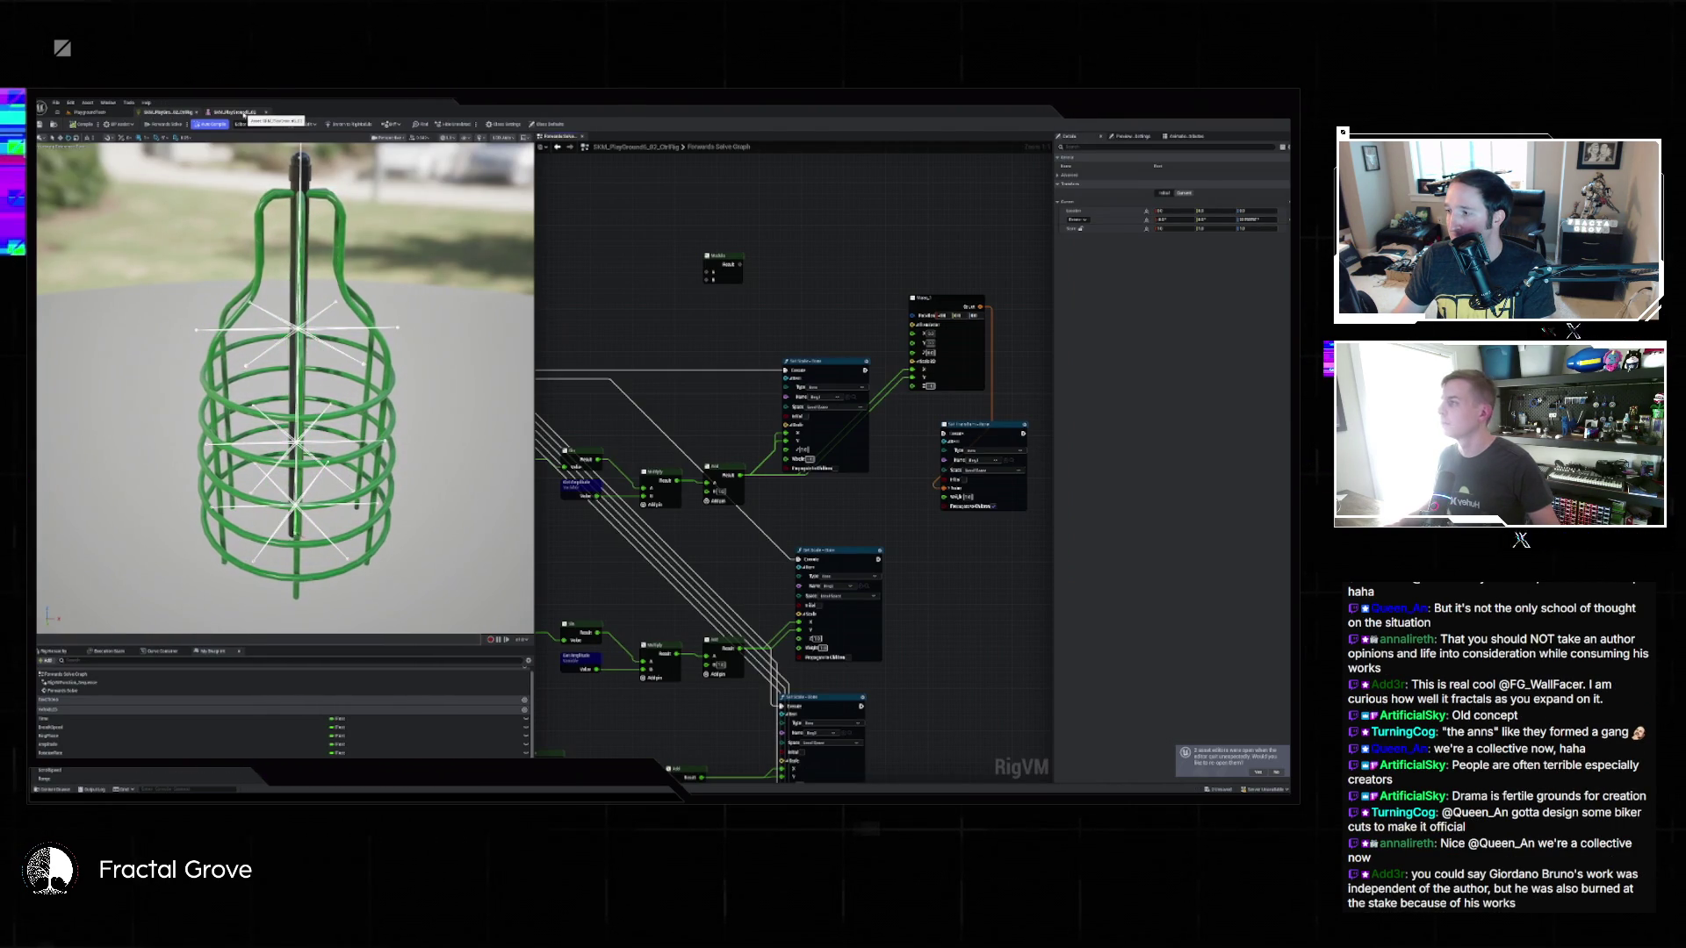
{"action": "left_click", "coordinate": [44, 779]}
{"action": "left_click", "coordinate": [1182, 308]}
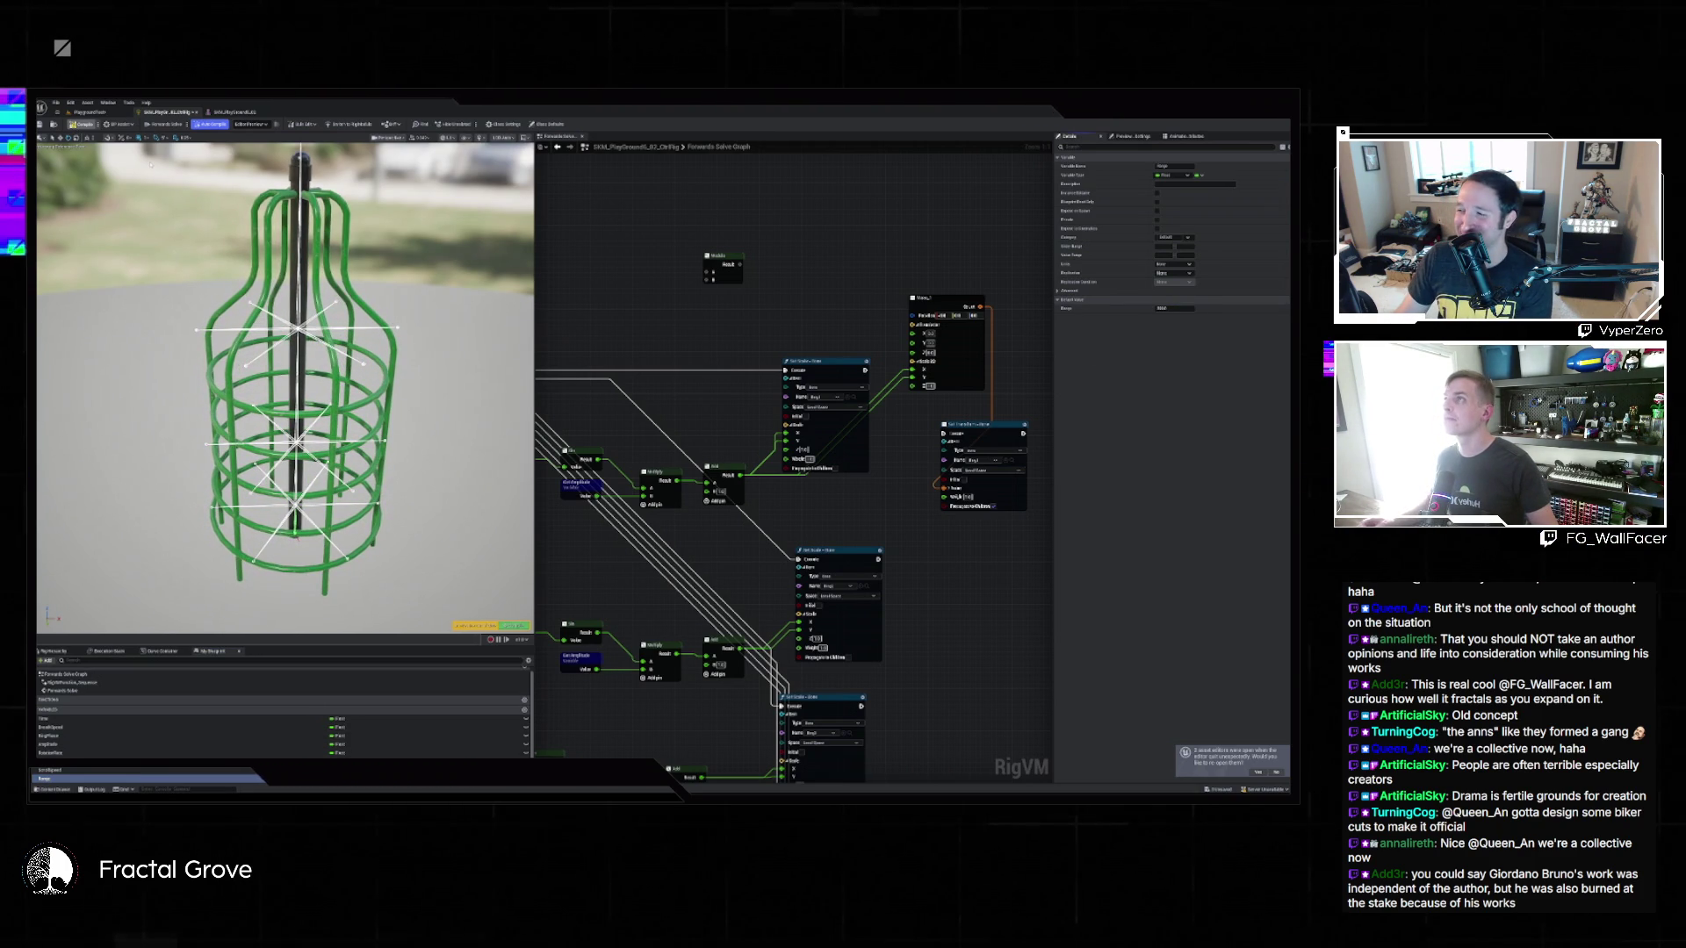
{"action": "left_click", "coordinate": [176, 159]}
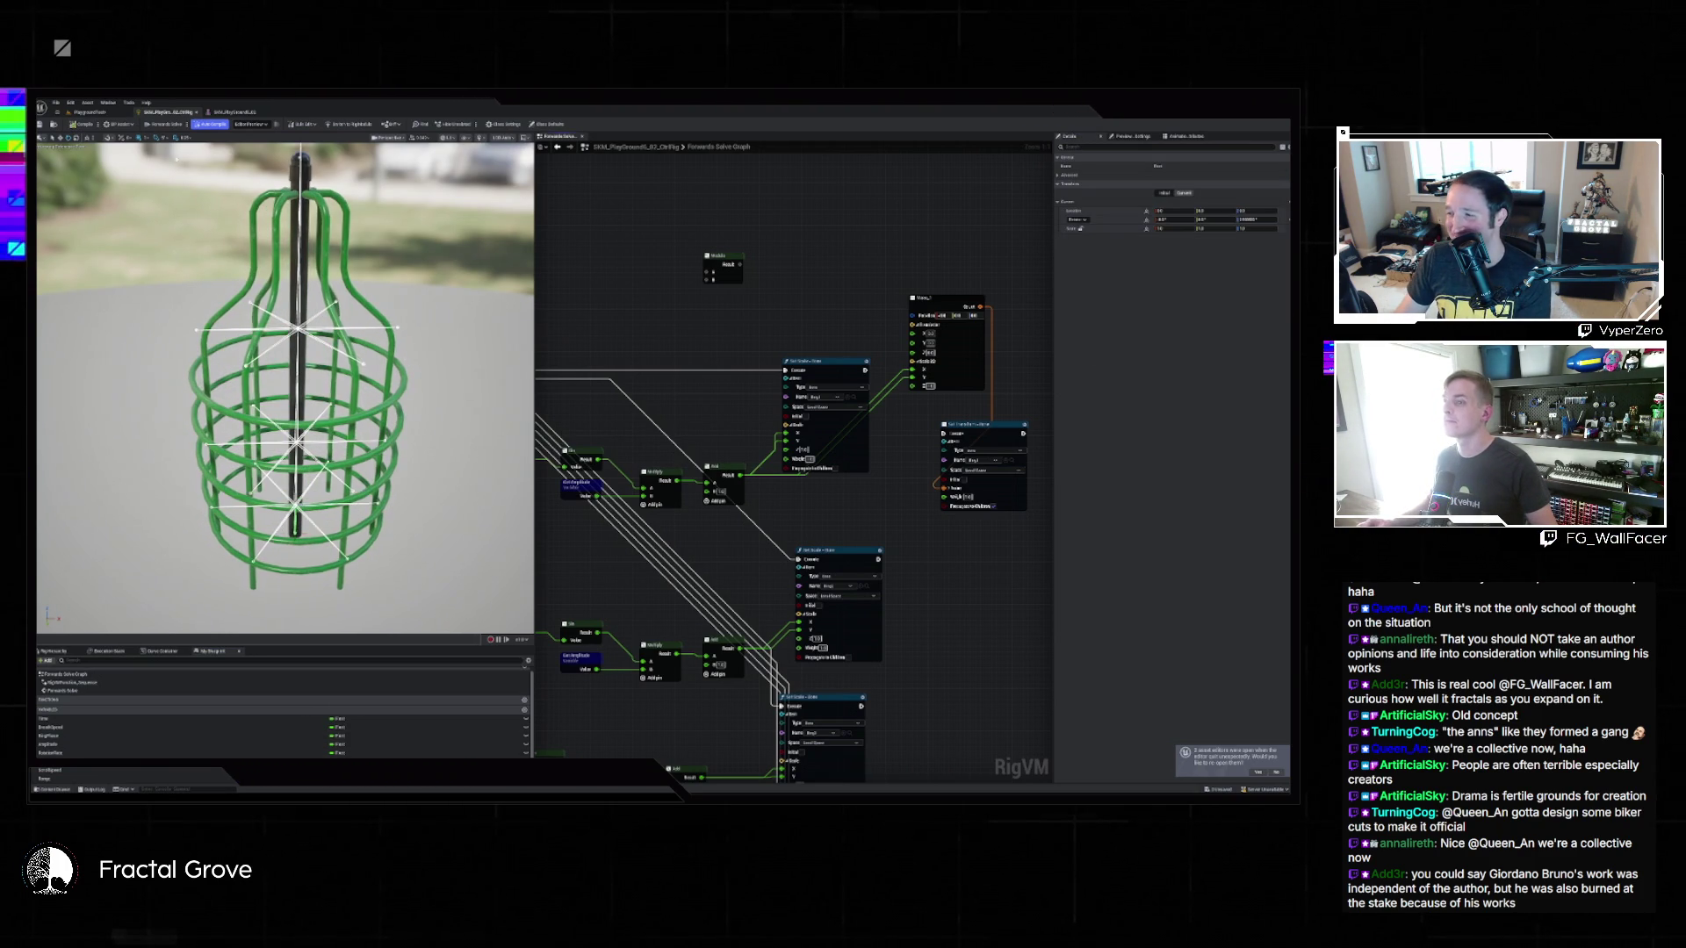
{"action": "left_click", "coordinate": [707, 279]}
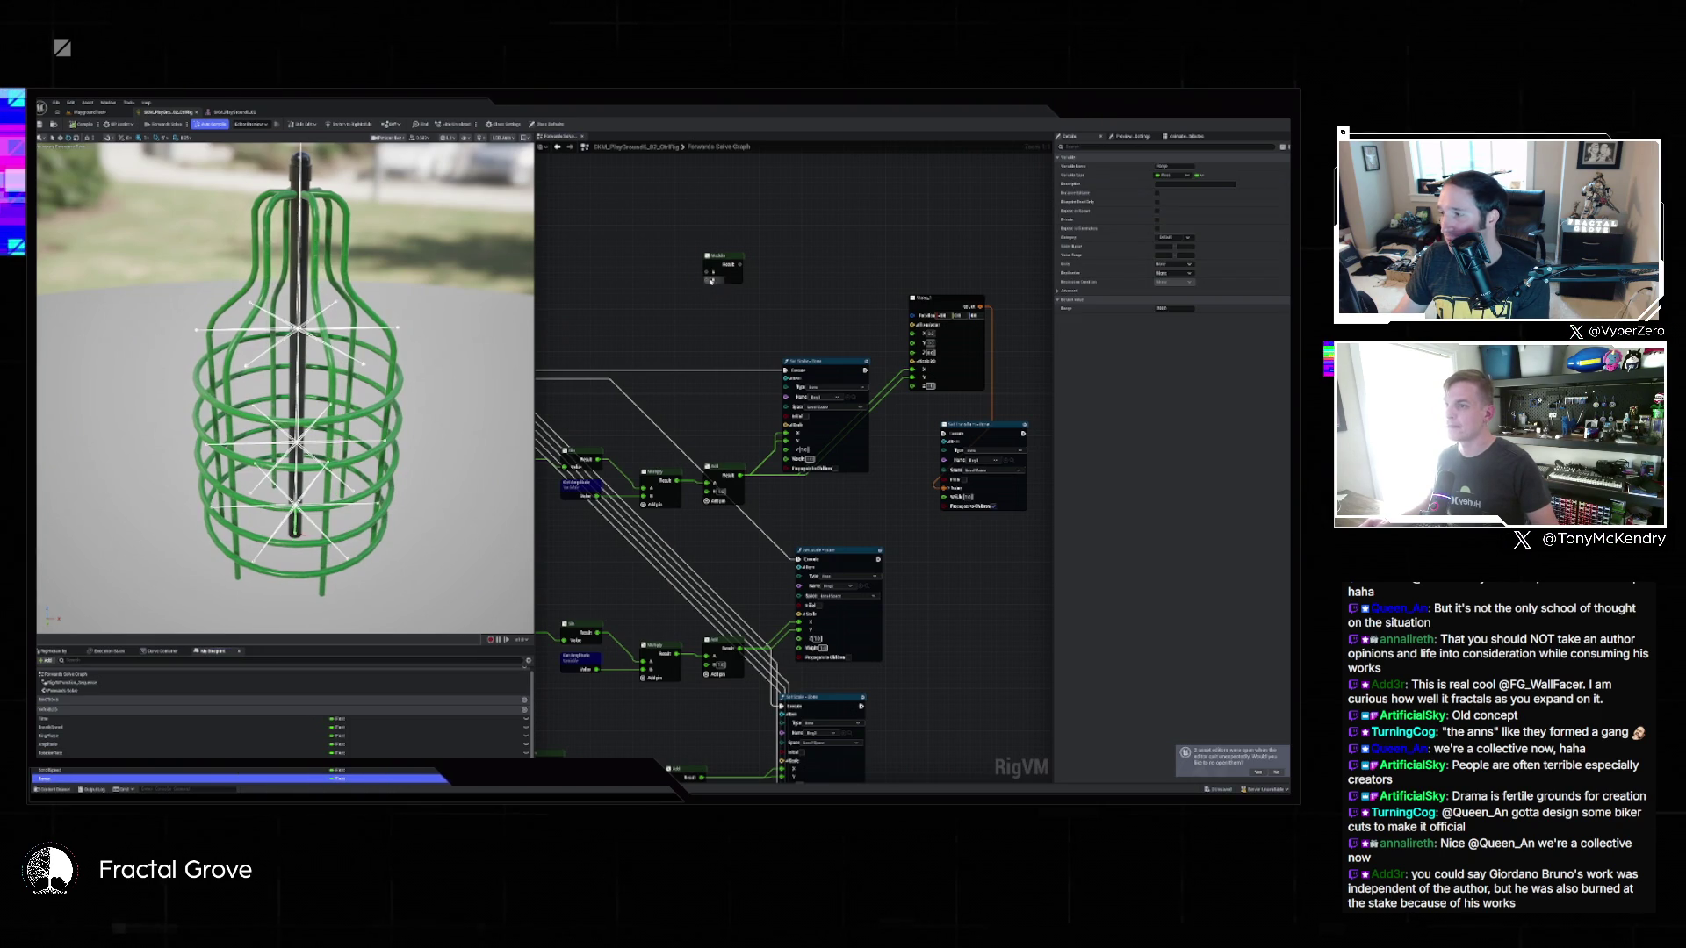
{"action": "left_click_drag", "start_coordinate": [88, 778], "coordinate": [713, 283]}
{"action": "left_click", "coordinate": [654, 311]}
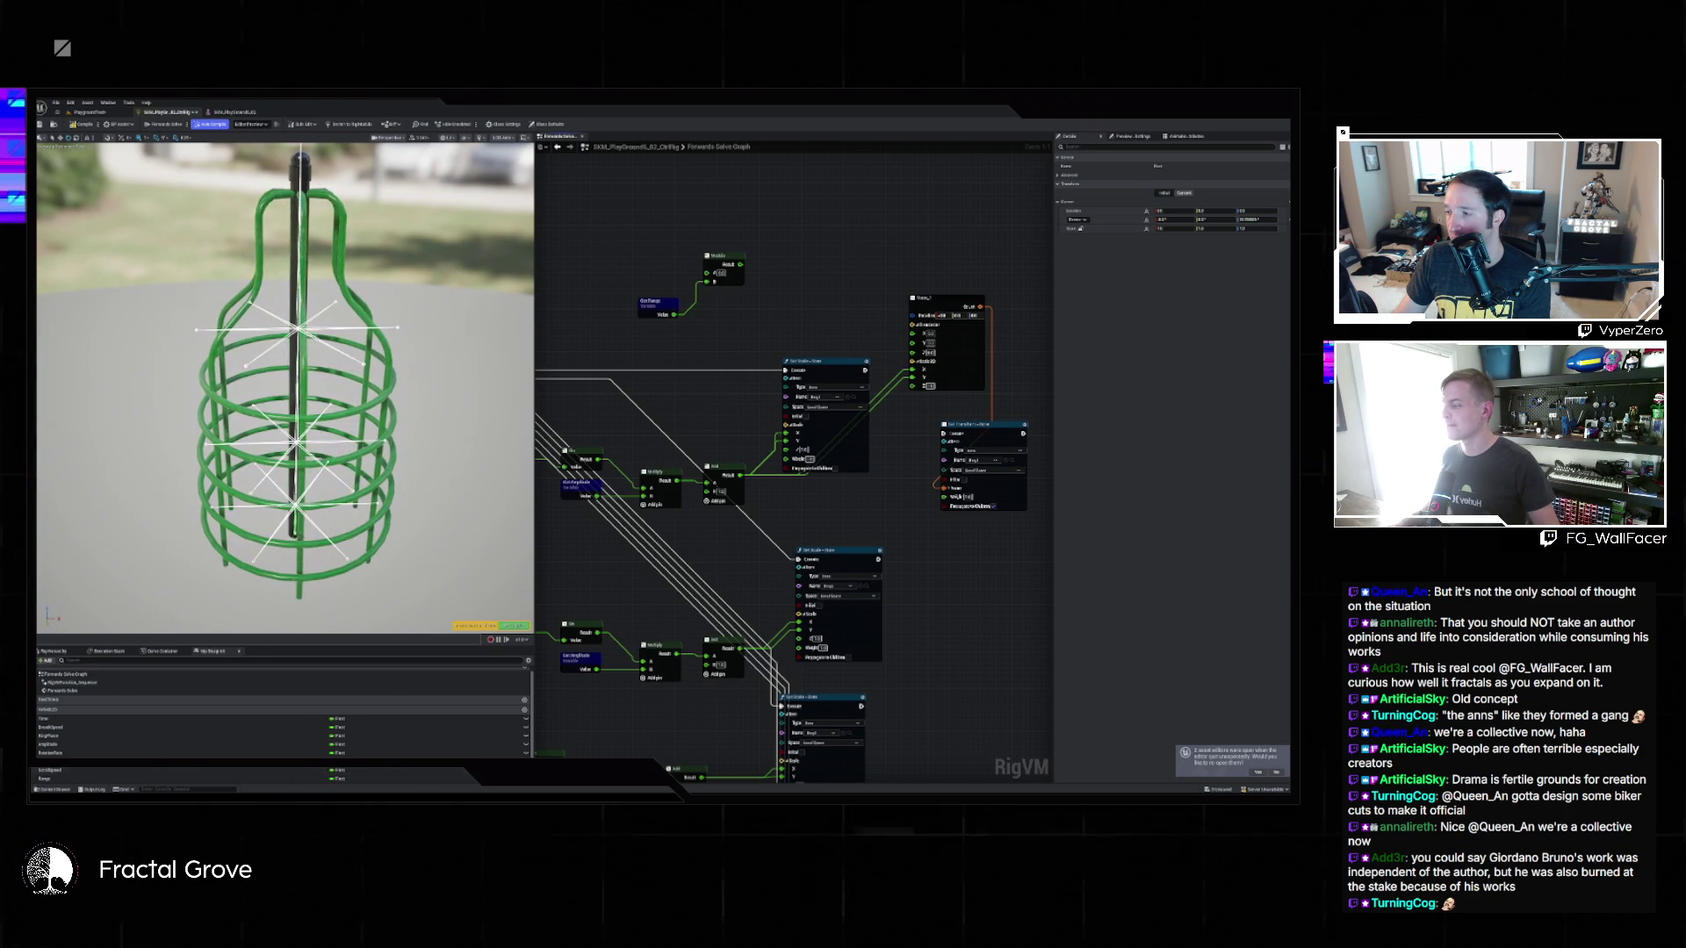
Add Get Spacing and Get Time nodes summed through a new Add node.
{"action": "left_click_drag", "start_coordinate": [53, 736], "coordinate": [619, 239]}
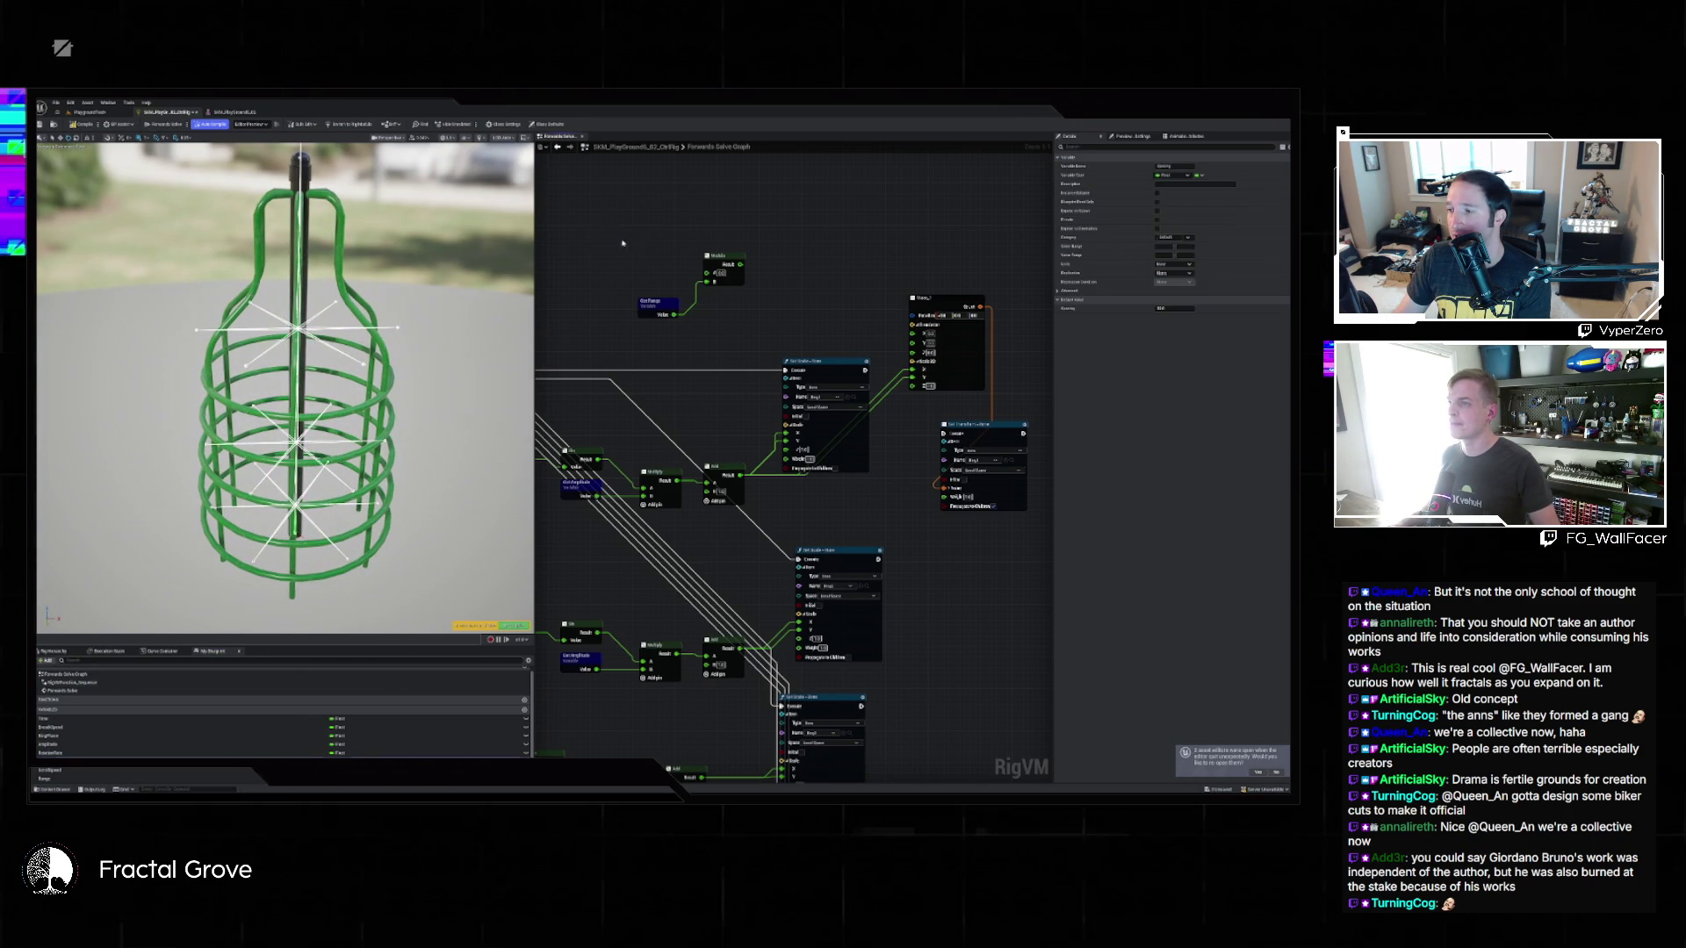
{"action": "left_click_drag", "start_coordinate": [631, 247], "coordinate": [646, 204]}
{"action": "type", "text": "add"}
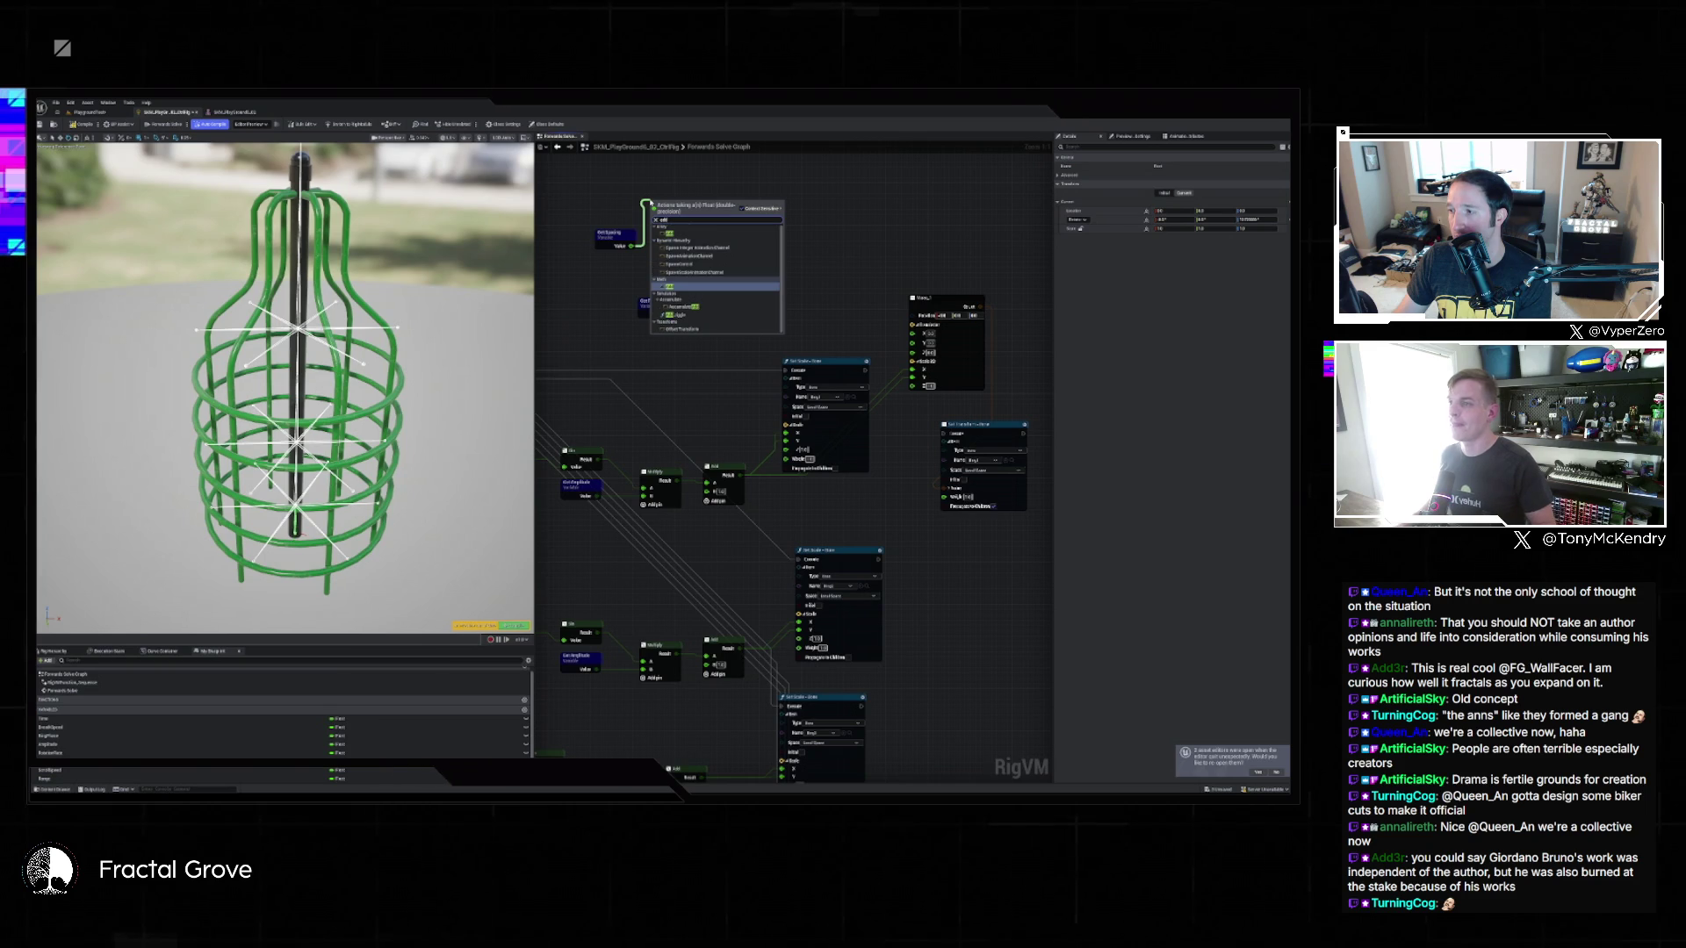
{"action": "key", "text": "Return"}
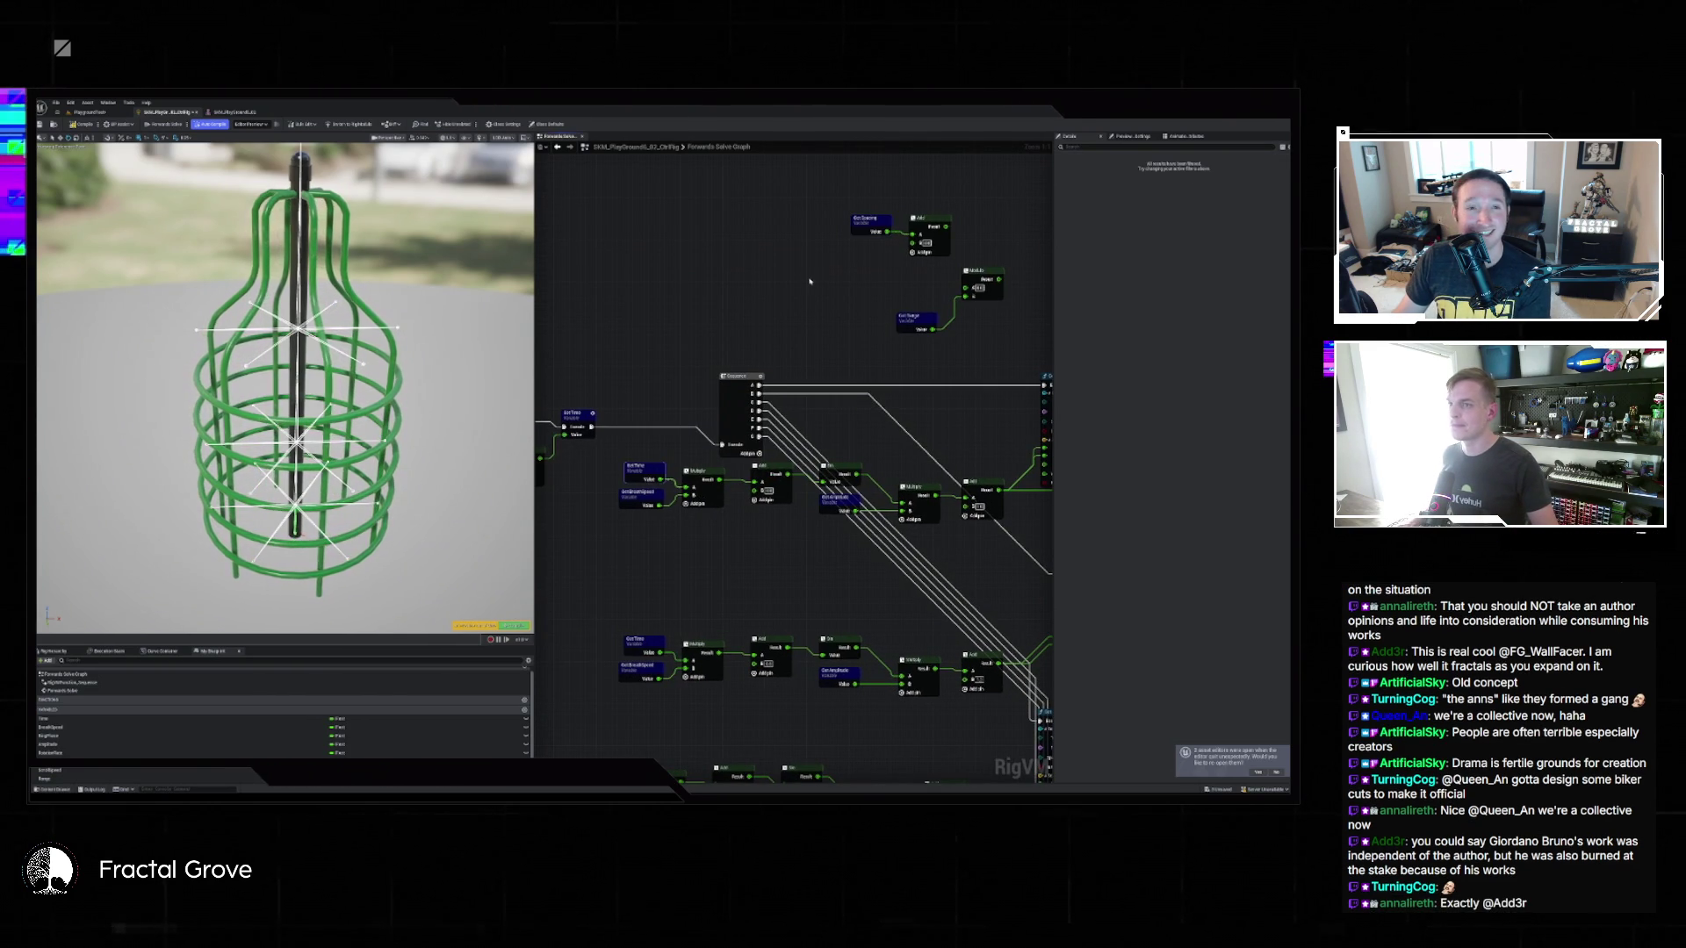
{"action": "key", "text": "ctrl+v"}
{"action": "mouse_move", "coordinate": [865, 268]}
{"action": "left_mouse_down"}
{"action": "mouse_move", "coordinate": [914, 244]}
{"action": "mouse_move", "coordinate": [783, 295]}
{"action": "left_mouse_up"}
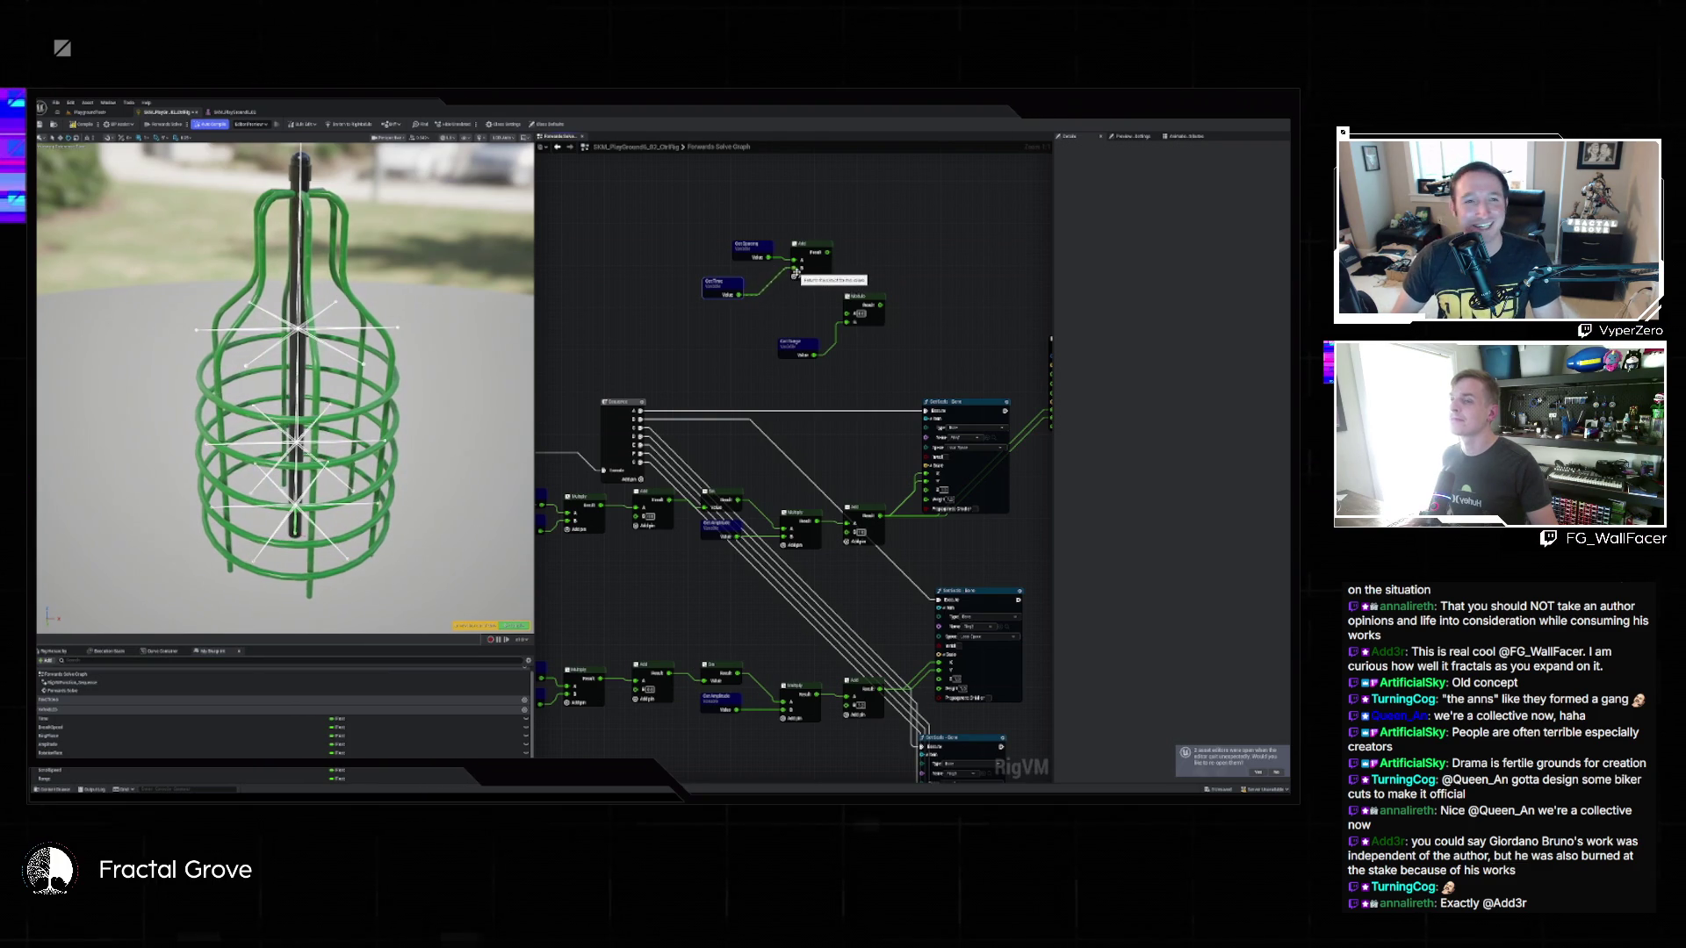
Multiply the Add result by another variable, feed it into Modulo A, and wire Modulo into the vector input.
{"action": "left_click_drag", "start_coordinate": [824, 254], "coordinate": [850, 226]}
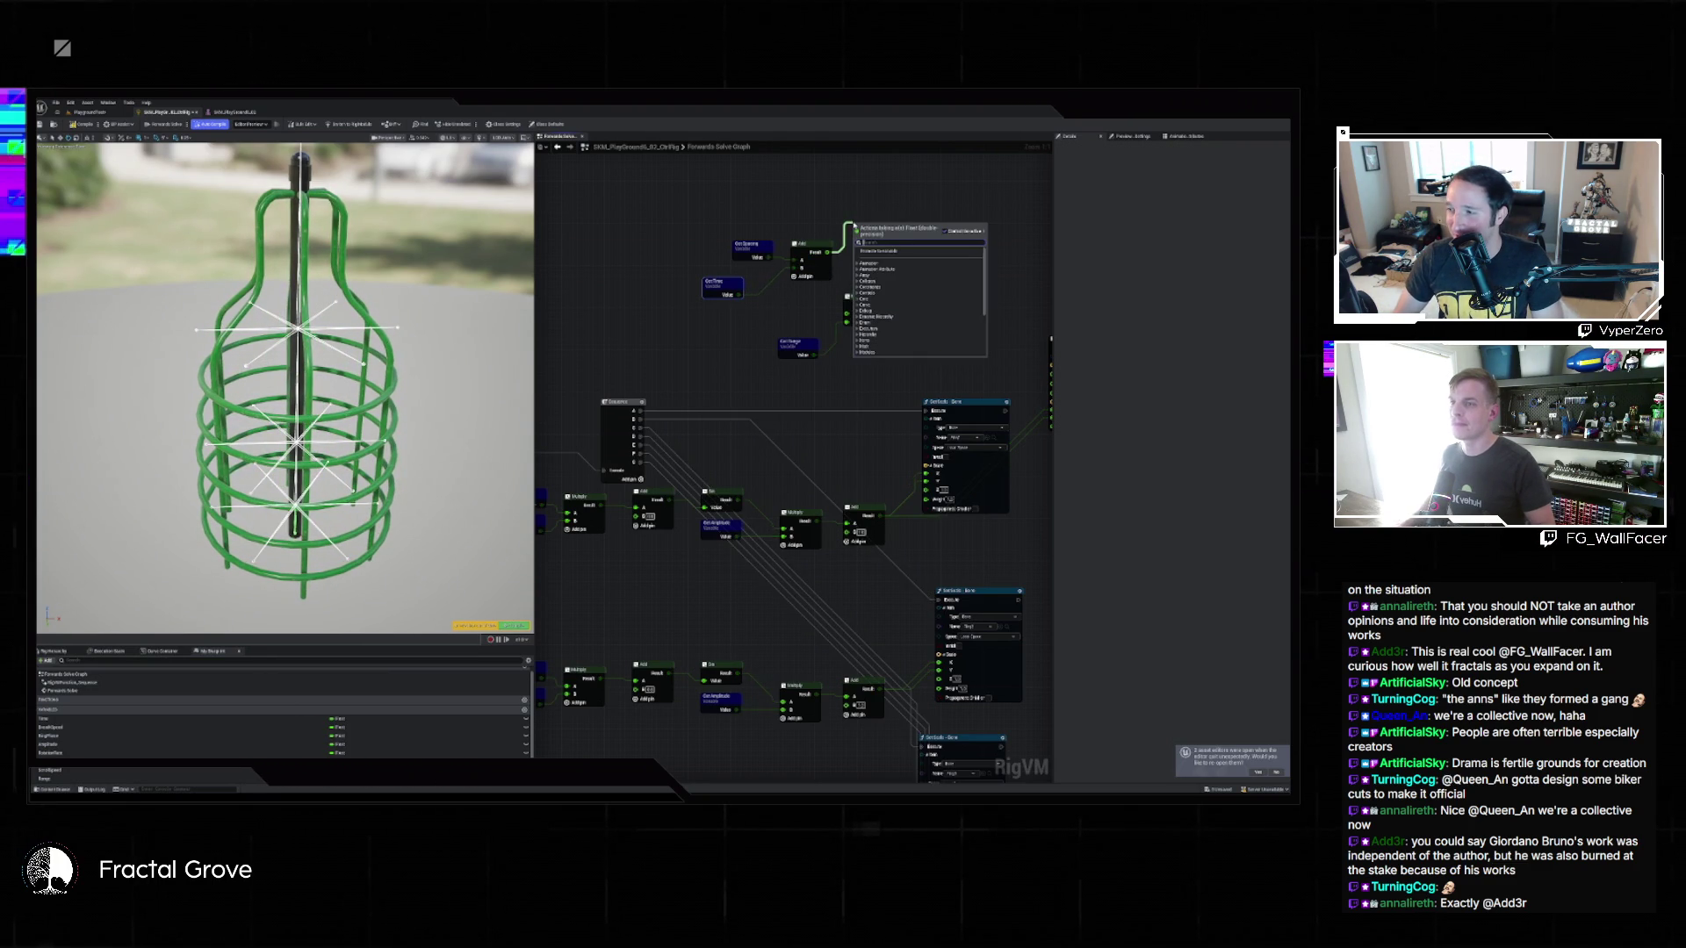
{"action": "type", "text": "mul"}
{"action": "key", "text": "Return"}
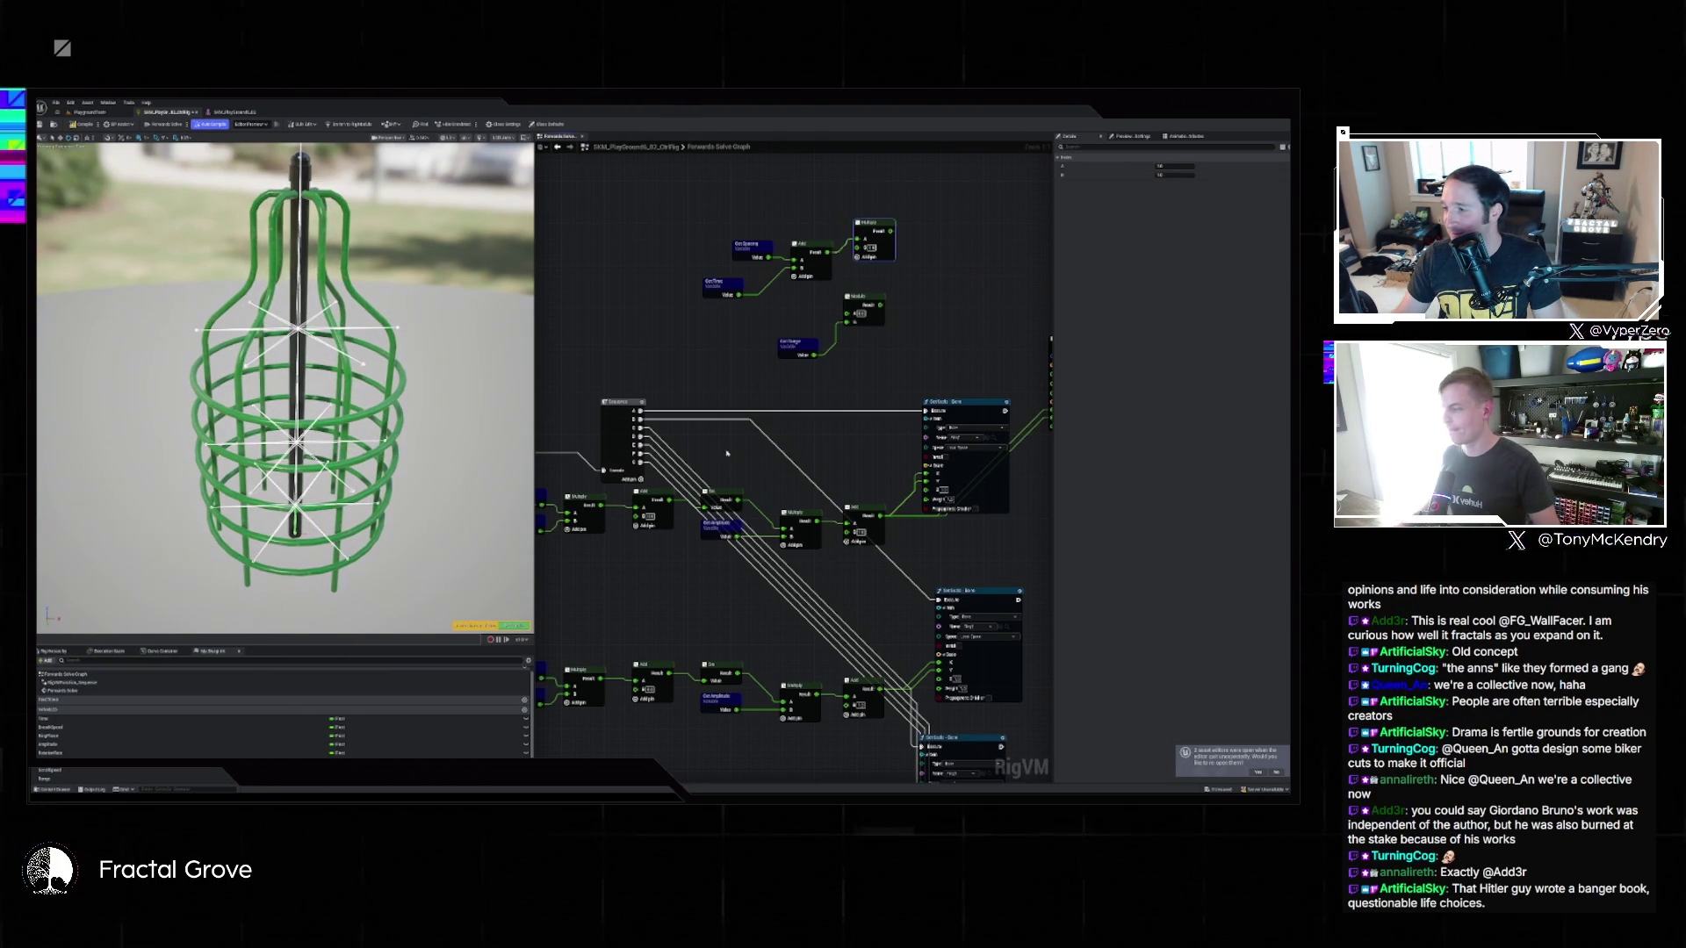
{"action": "mouse_move", "coordinate": [55, 772]}
{"action": "left_mouse_down"}
{"action": "mouse_move", "coordinate": [895, 289]}
{"action": "mouse_move", "coordinate": [863, 247]}
{"action": "mouse_move", "coordinate": [795, 292]}
{"action": "left_mouse_up"}
{"action": "mouse_move", "coordinate": [890, 232]}
{"action": "left_mouse_down"}
{"action": "mouse_move", "coordinate": [848, 327]}
{"action": "mouse_move", "coordinate": [851, 313]}
{"action": "left_mouse_up"}
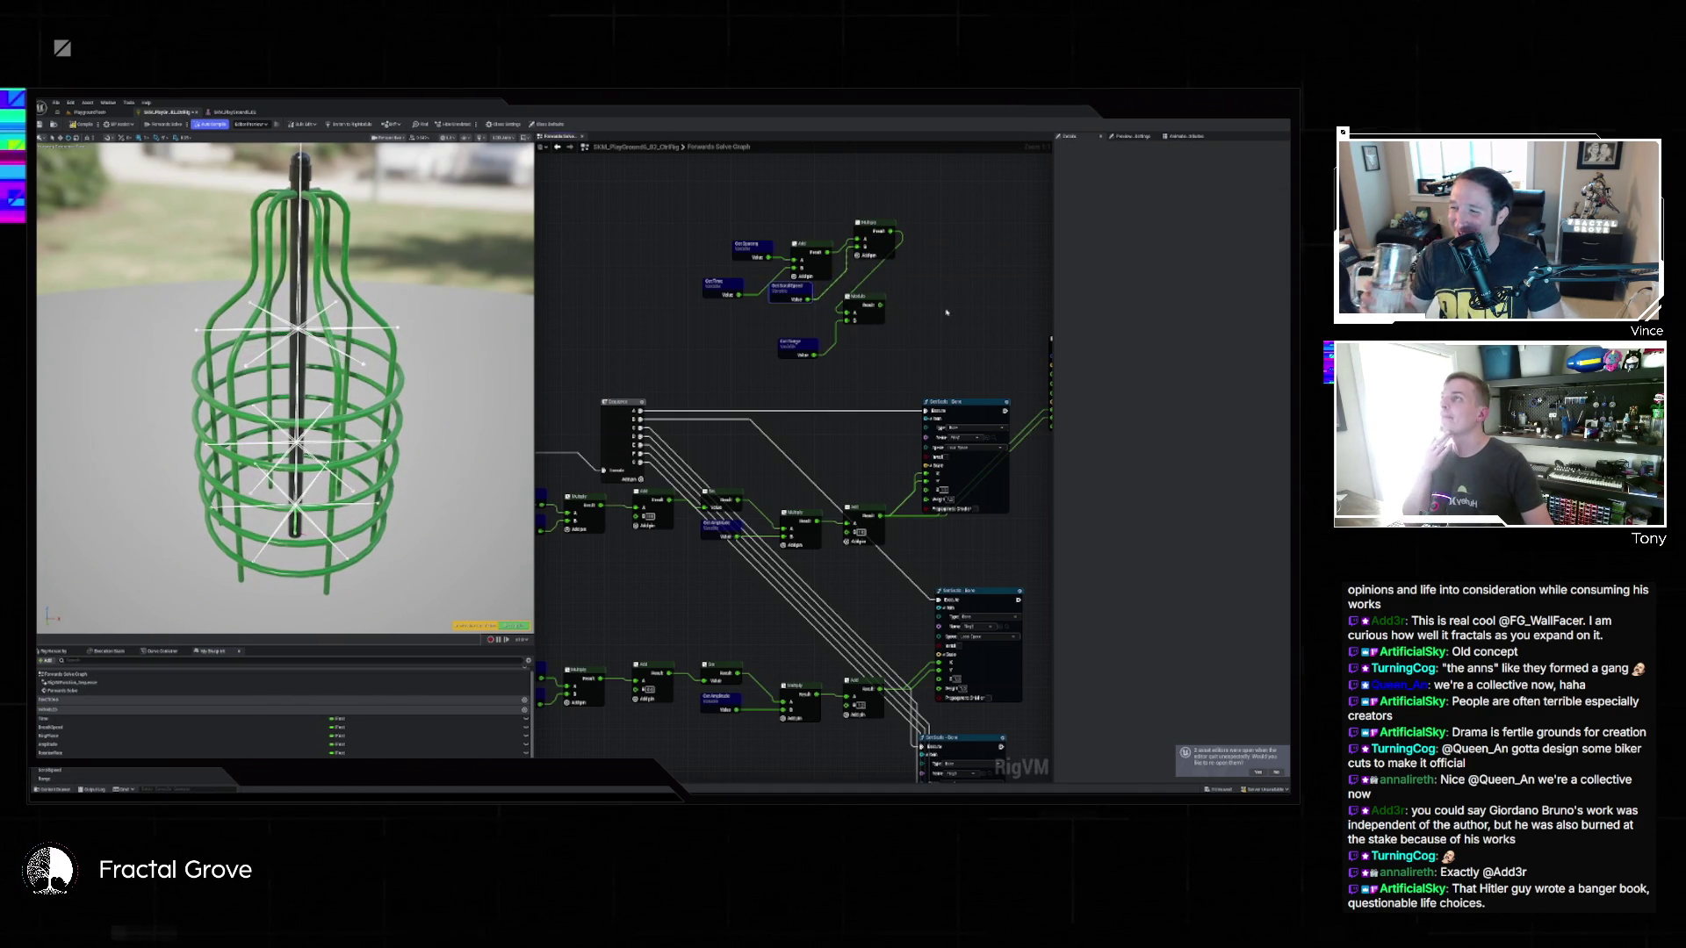
{"action": "left_click_drag", "start_coordinate": [942, 282], "coordinate": [752, 278]}
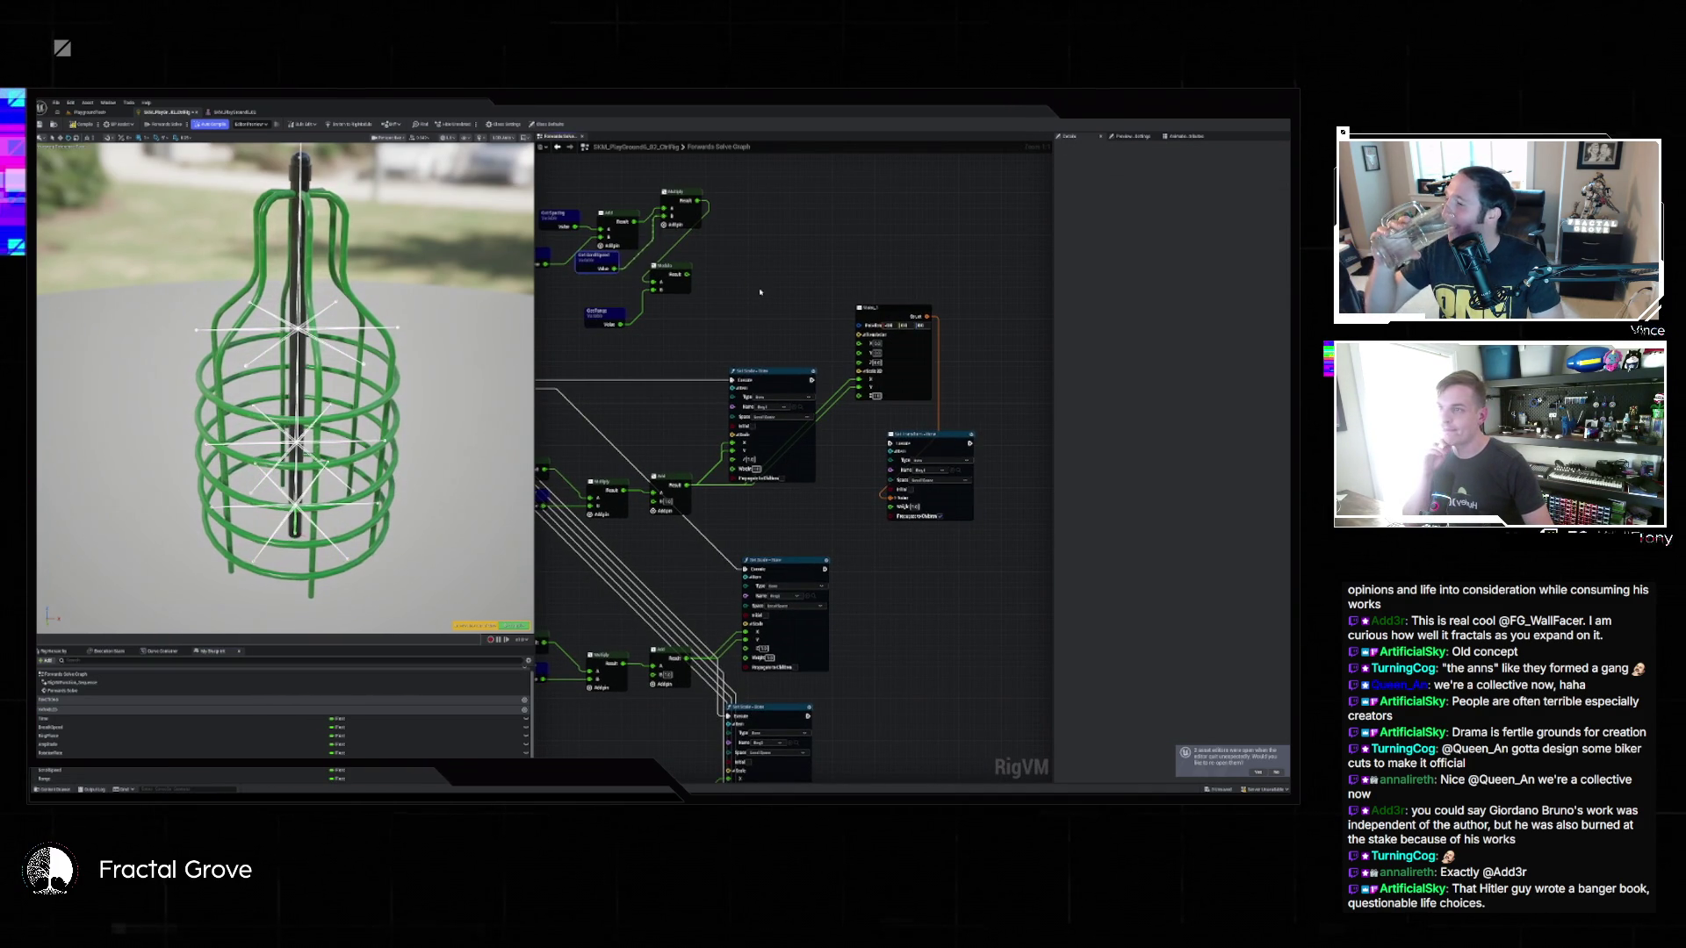
{"action": "mouse_move", "coordinate": [688, 274]}
{"action": "left_mouse_down"}
{"action": "mouse_move", "coordinate": [860, 361]}
{"action": "mouse_move", "coordinate": [834, 391]}
{"action": "mouse_move", "coordinate": [891, 445]}
{"action": "left_mouse_up"}
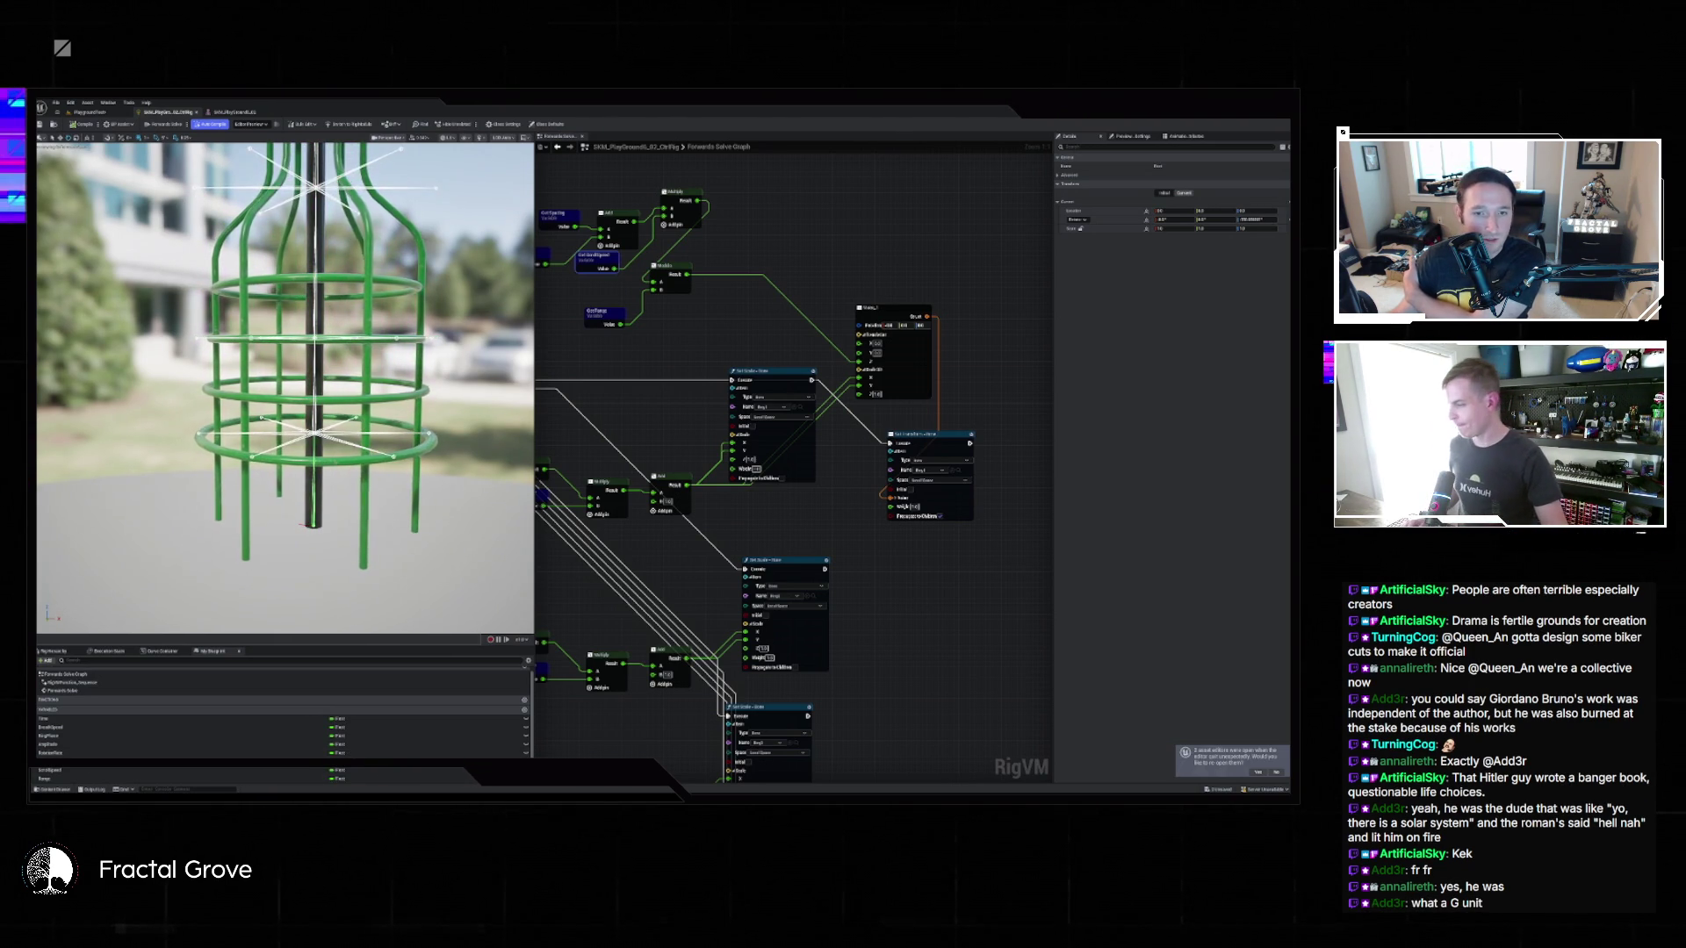
Change the default values of the ScrollSpeed and Range variables in Details.
{"action": "left_click", "coordinate": [132, 771]}
{"action": "left_click", "coordinate": [1175, 310]}
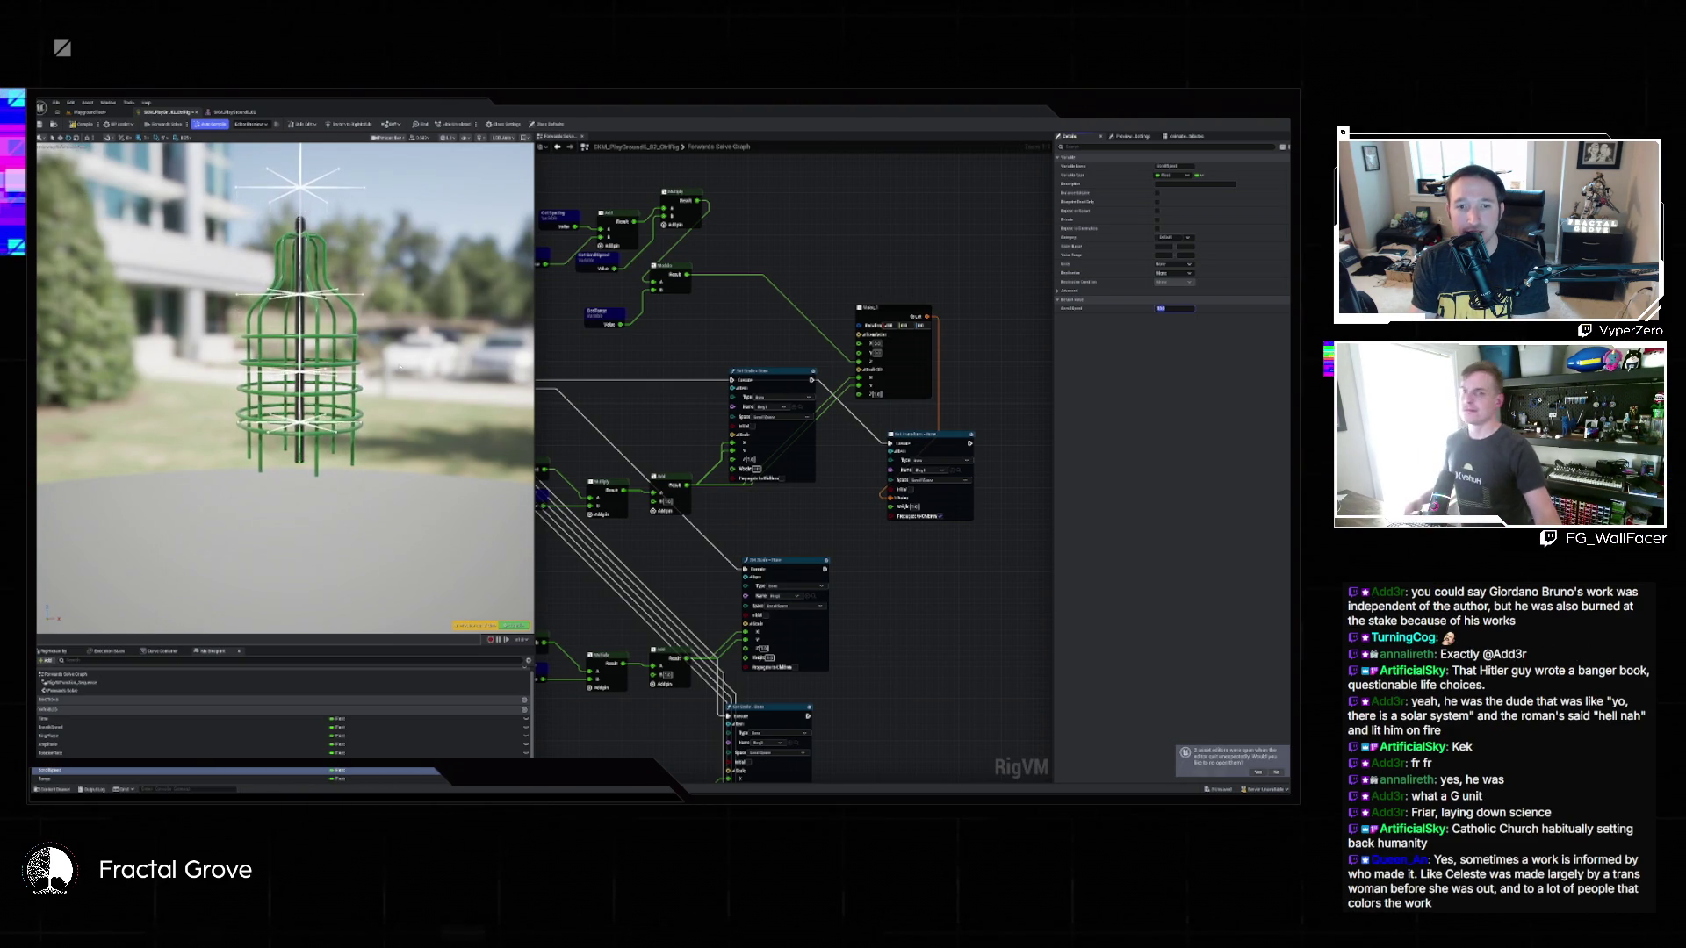
{"action": "left_click", "coordinate": [132, 779]}
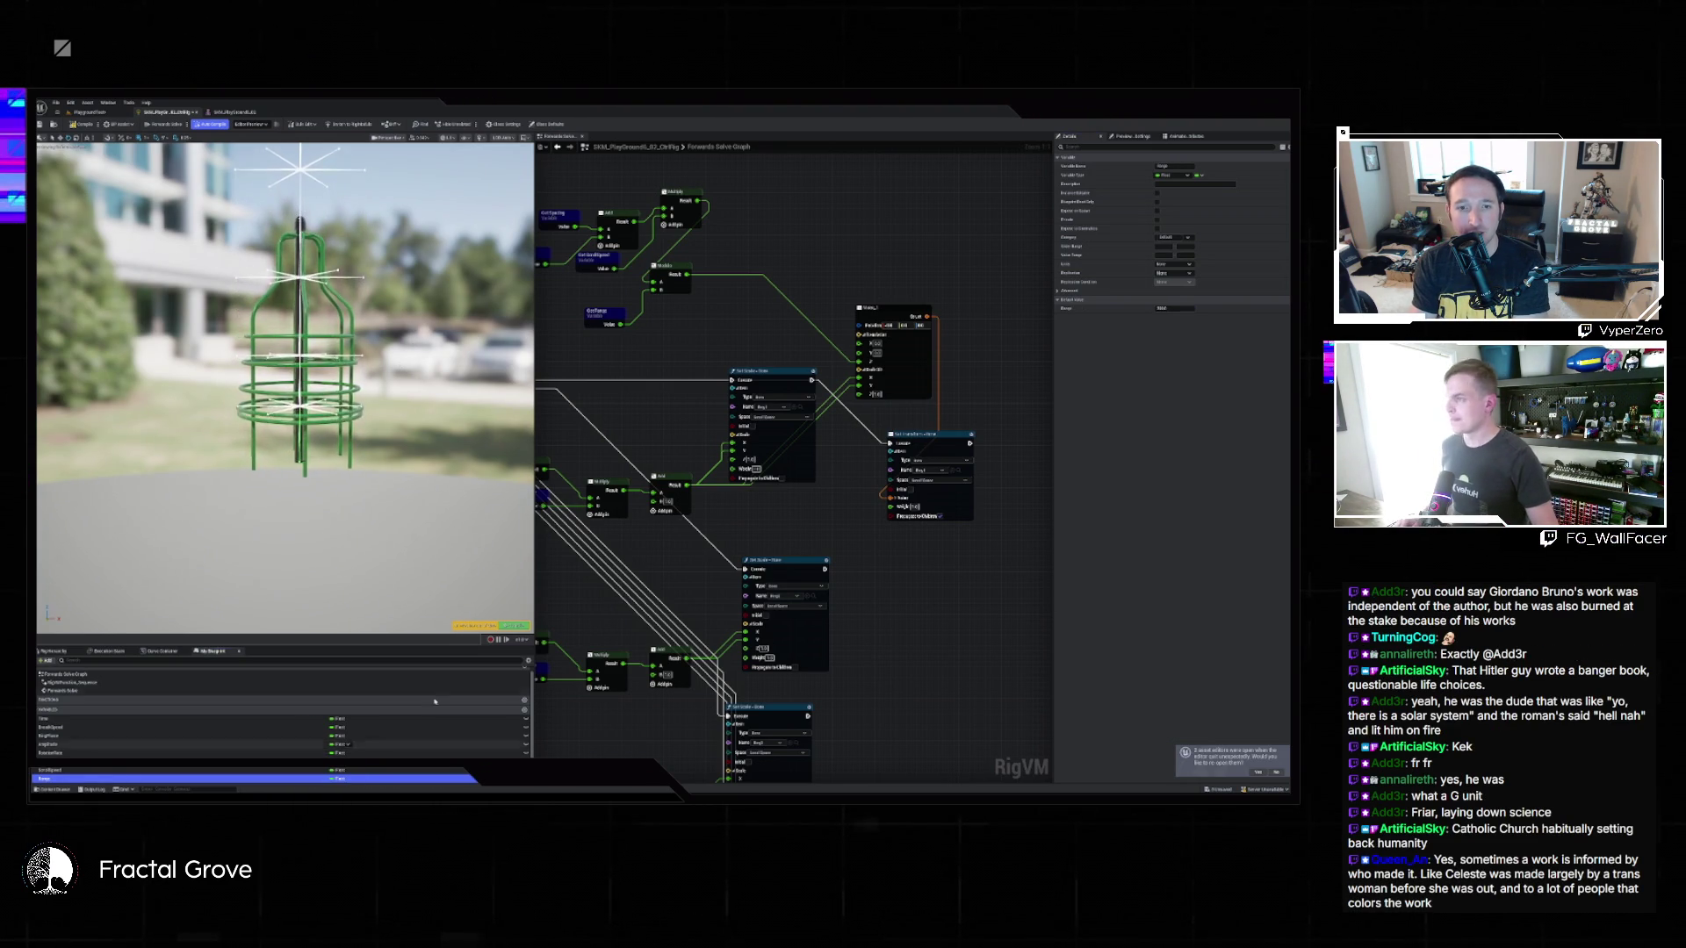
{"action": "left_click", "coordinate": [1176, 308]}
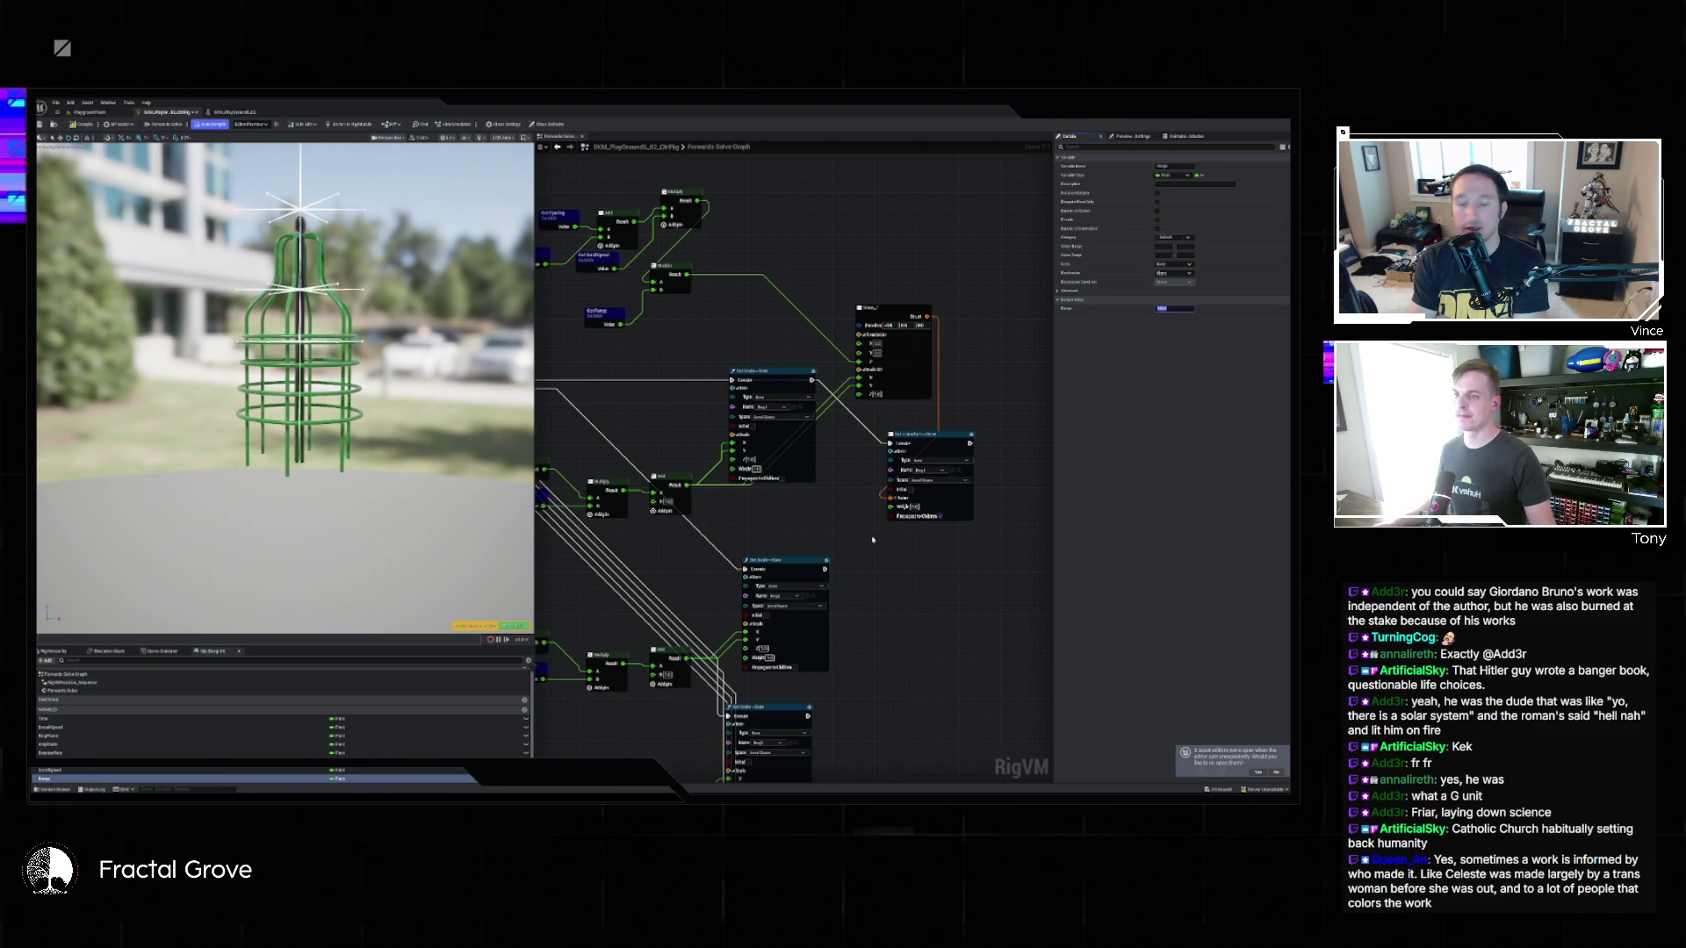
Delete the SetScale bone node from the graph.
{"action": "scroll", "coordinate": [872, 539], "scroll_direction": "down", "scroll_amount": 2}
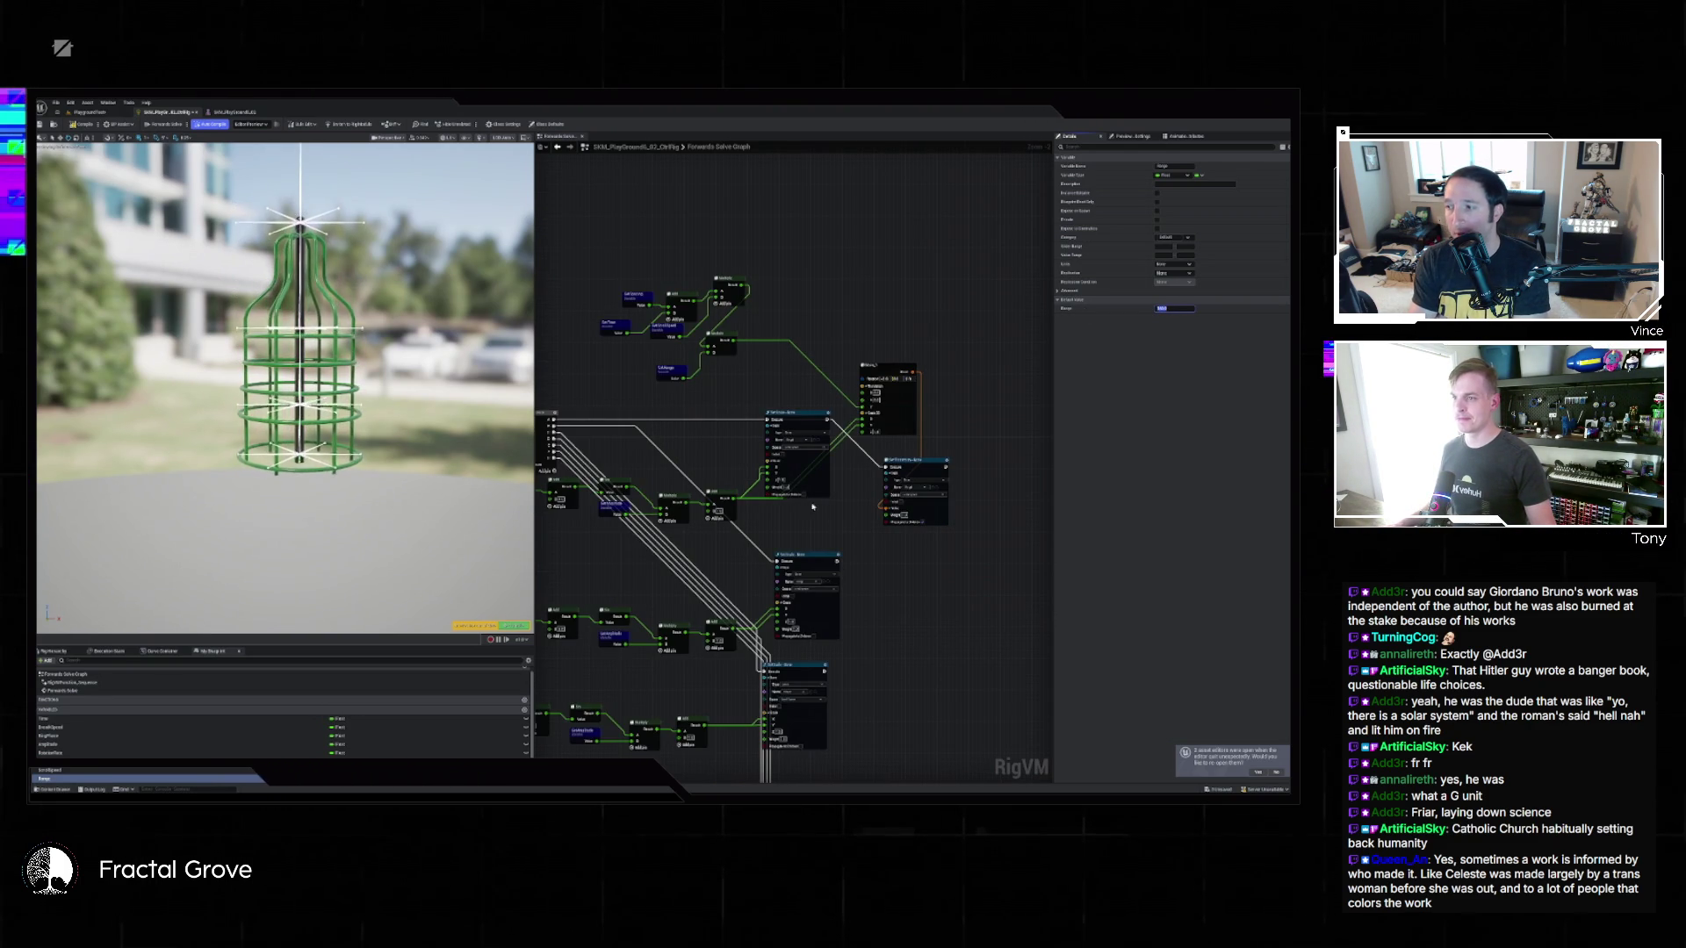
{"action": "mouse_move", "coordinate": [796, 418]}
{"action": "left_mouse_down"}
{"action": "mouse_move", "coordinate": [802, 466]}
{"action": "mouse_move", "coordinate": [816, 396]}
{"action": "mouse_move", "coordinate": [861, 379]}
{"action": "left_mouse_up"}
{"action": "key", "text": "Delete"}
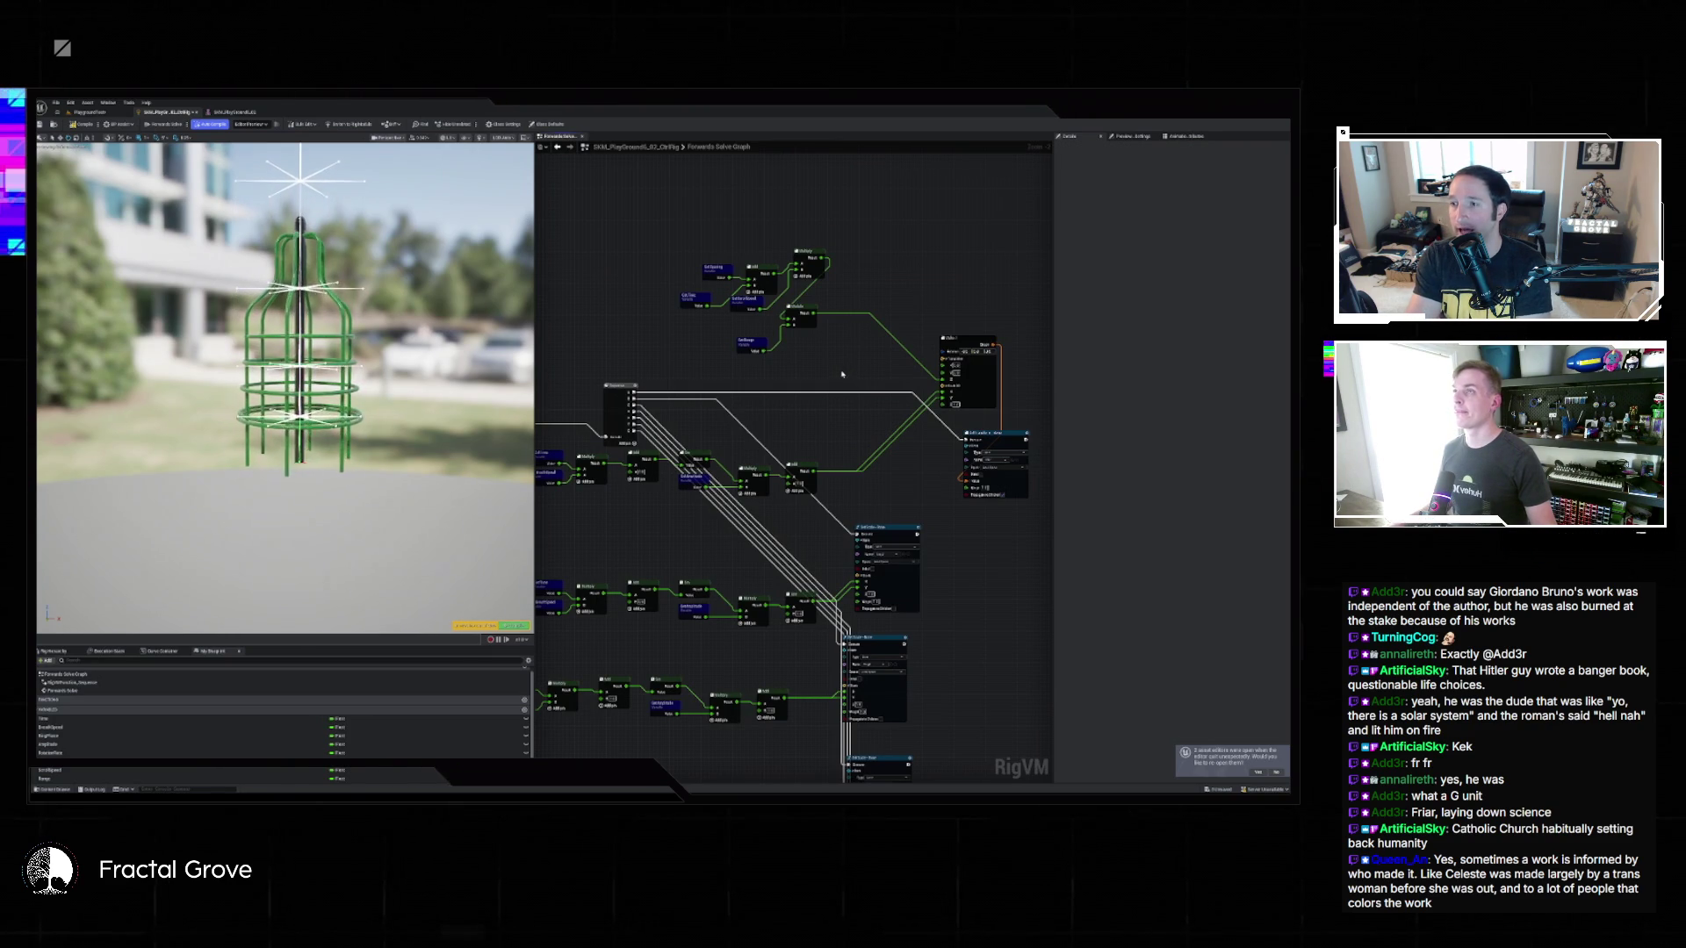
Duplicate the Get Spacing node pair and the Mult and Set Transform nodes by copy-paste.
{"action": "scroll", "coordinate": [824, 357], "scroll_direction": "up", "scroll_amount": 2}
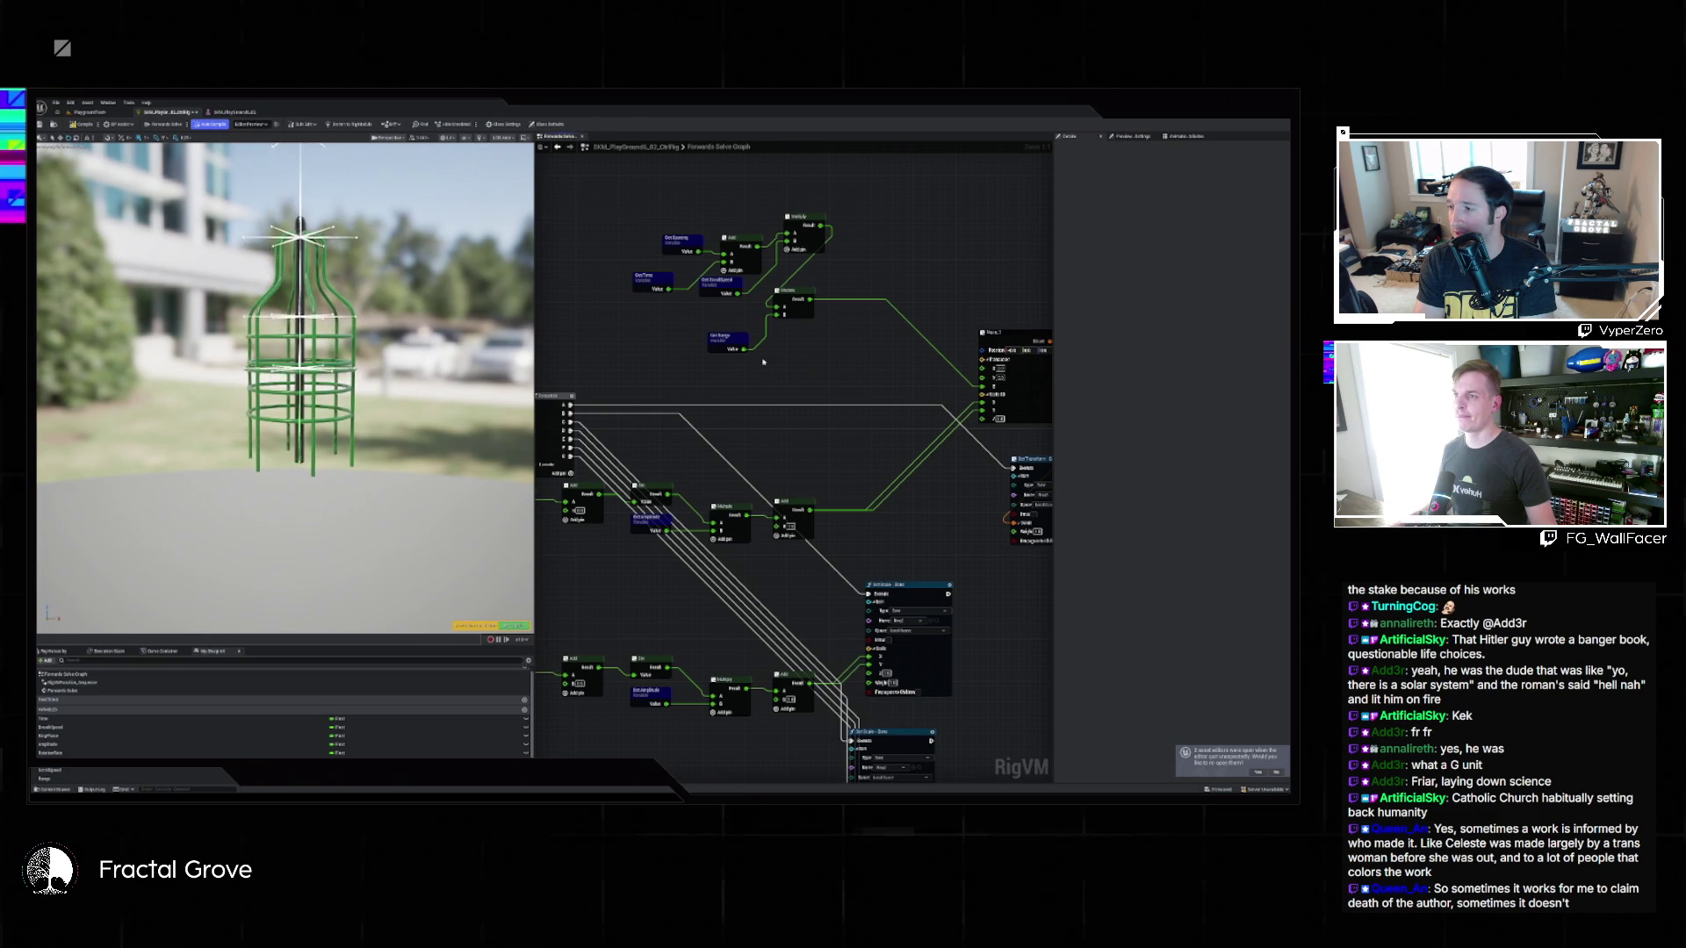
{"action": "left_click", "coordinate": [682, 243]}
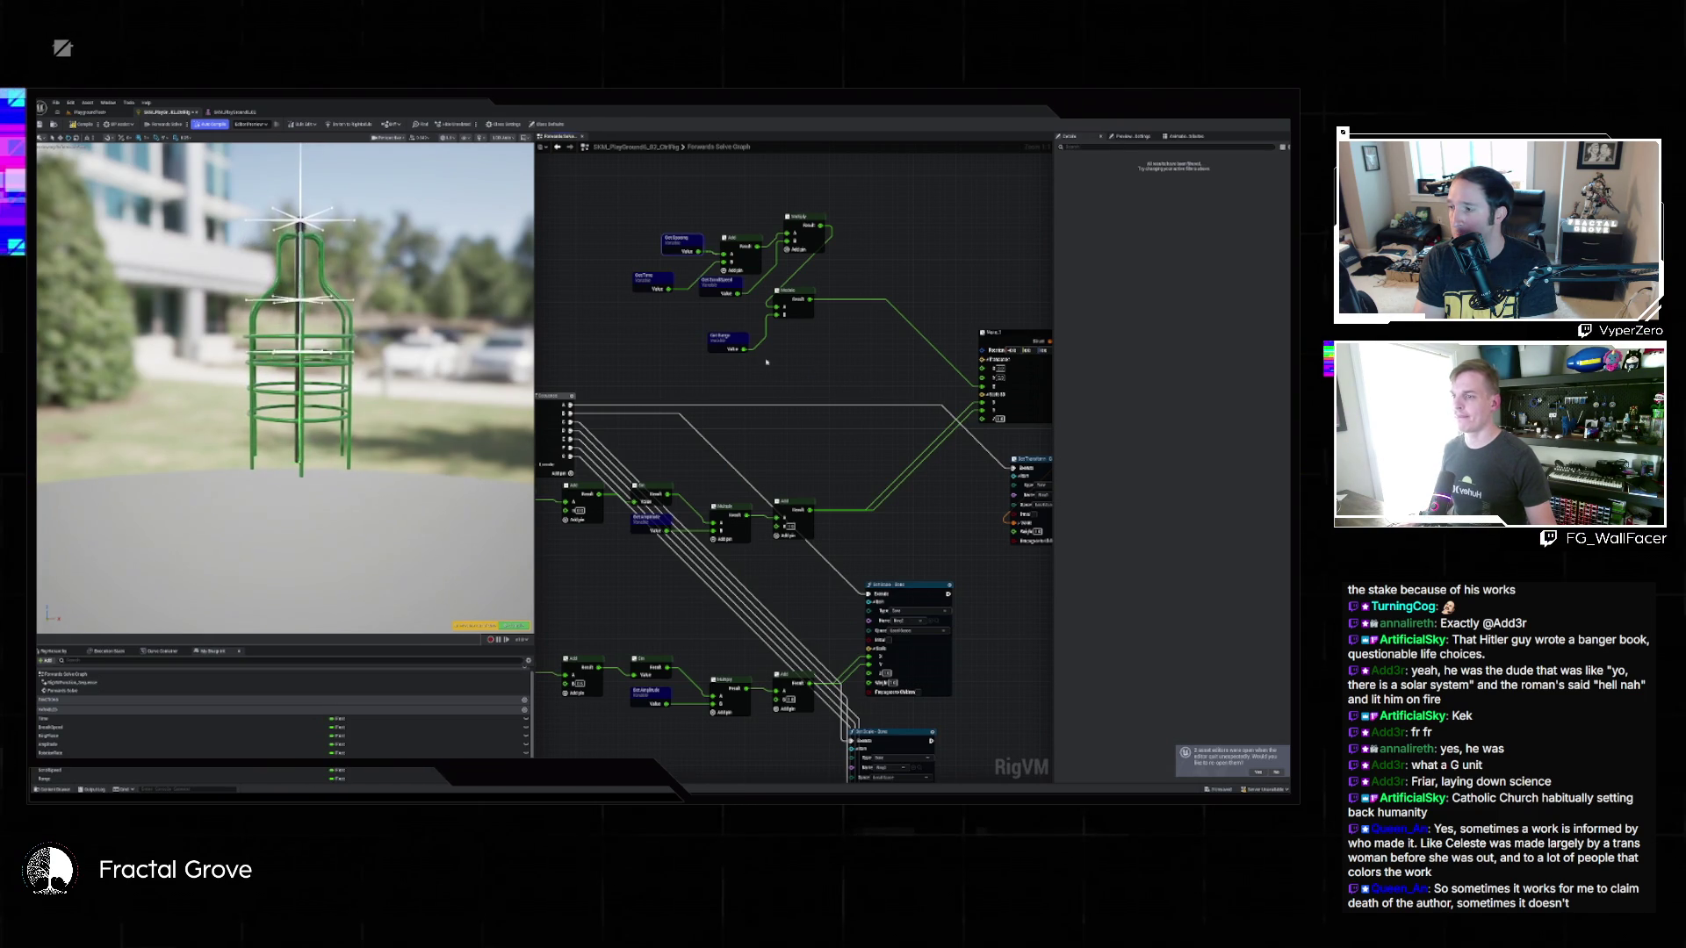
{"action": "scroll", "coordinate": [784, 376], "scroll_direction": "down", "scroll_amount": 2}
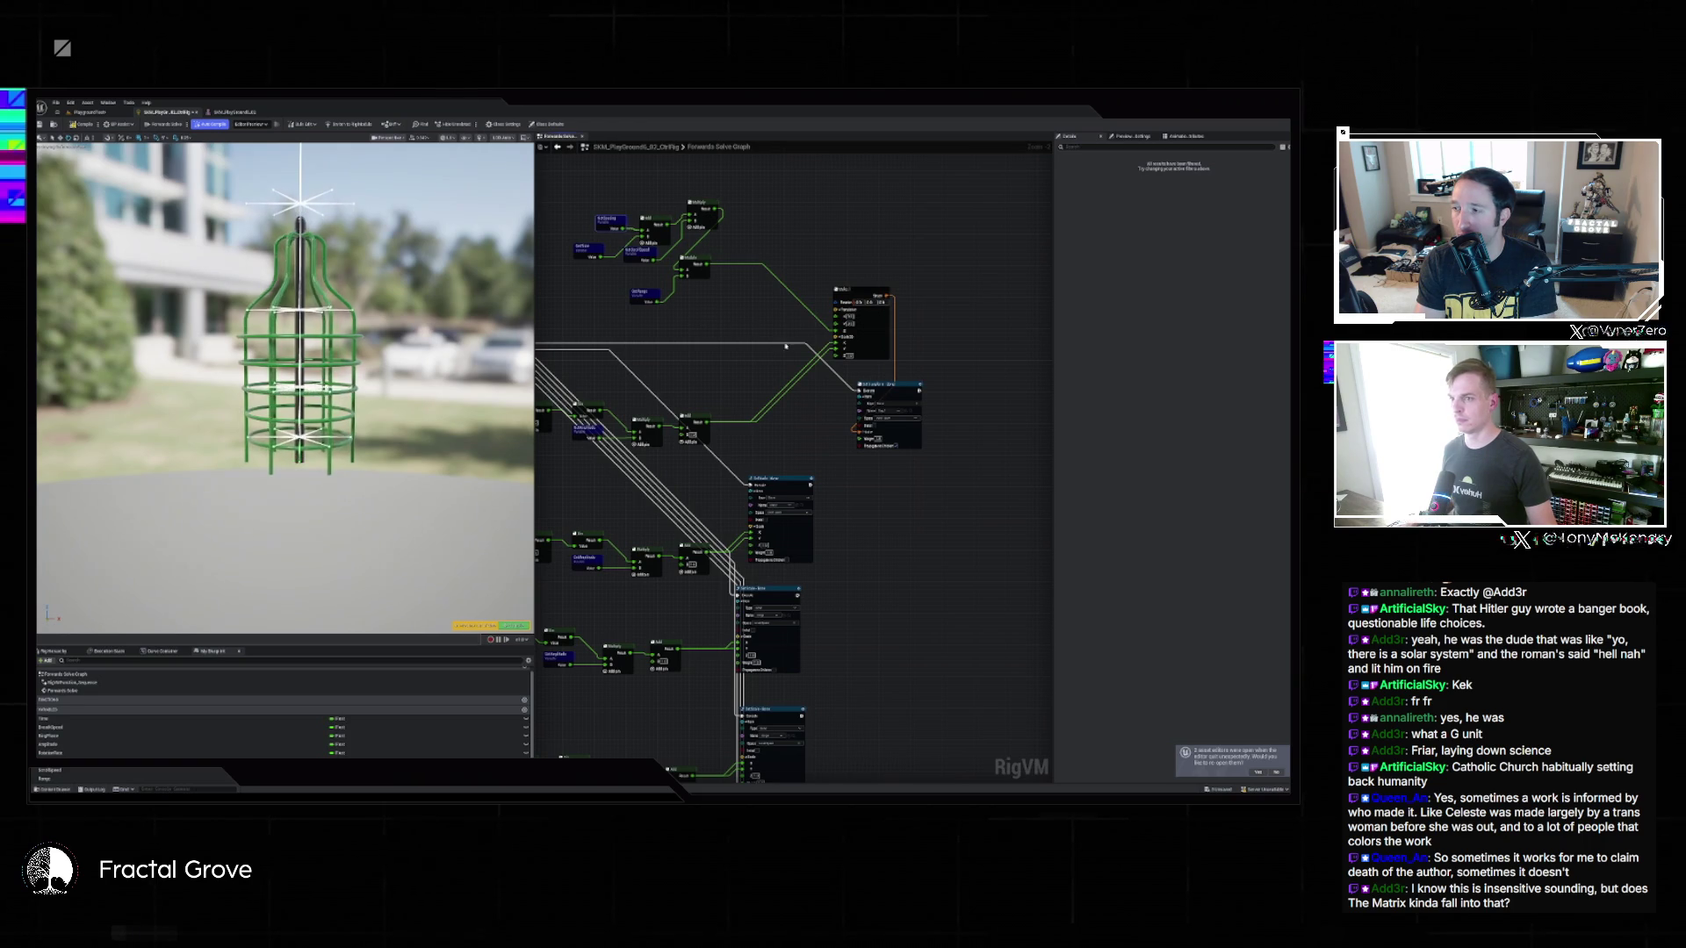
{"action": "key", "text": "ctrl+c"}
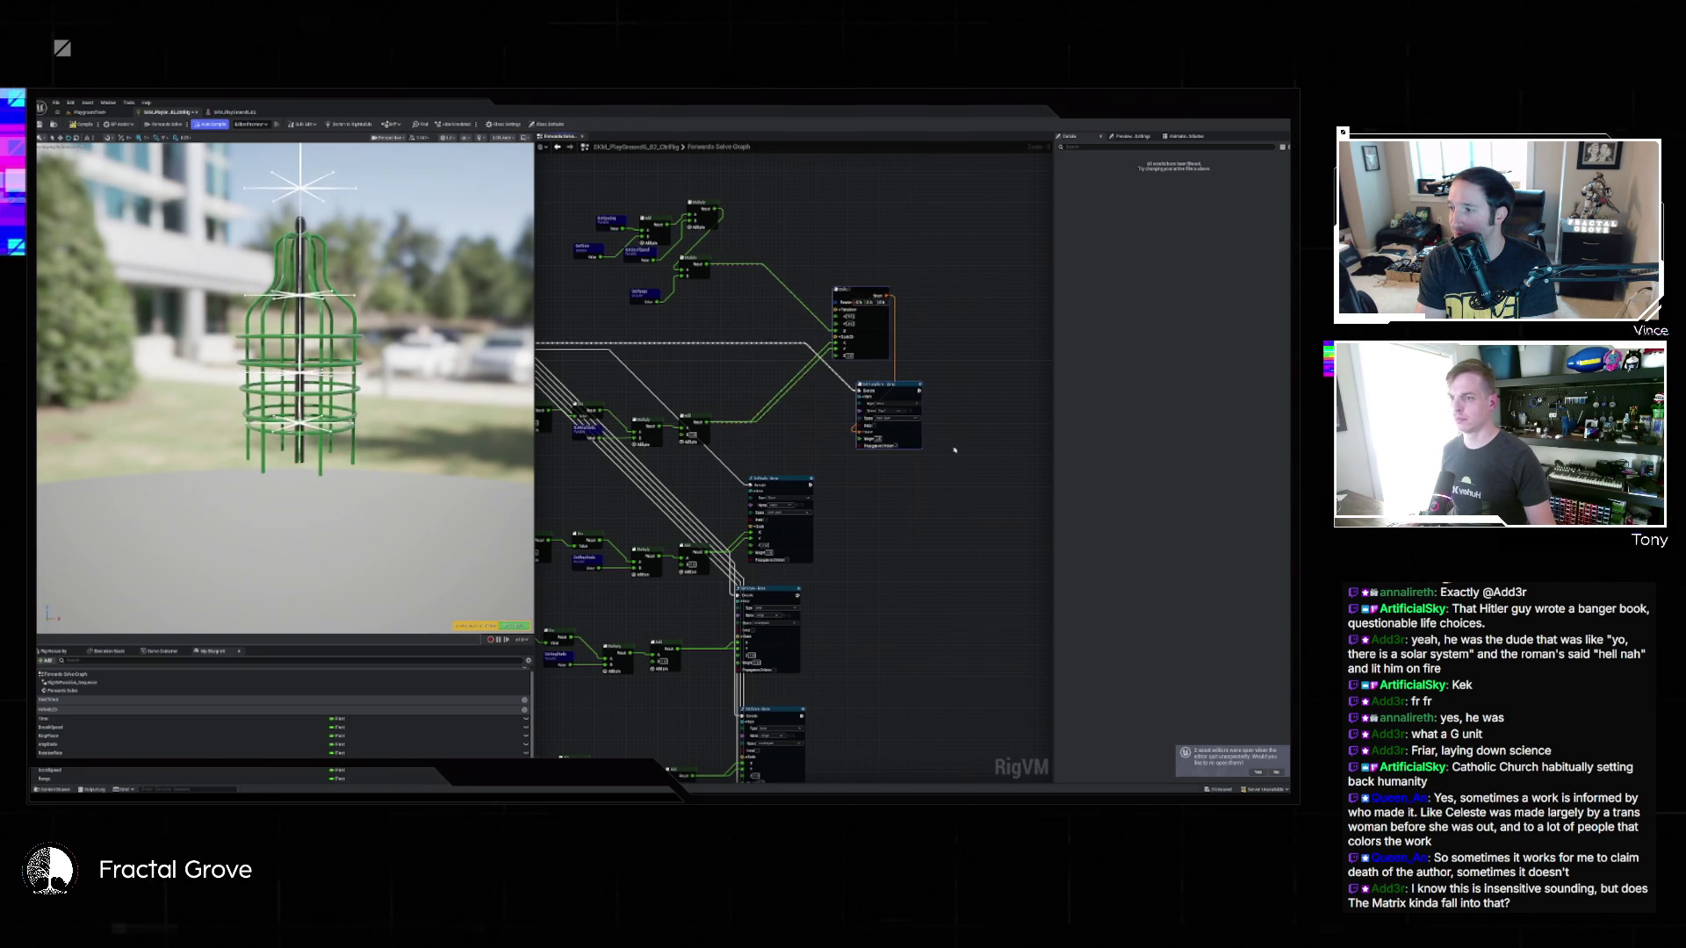
{"action": "key", "text": "ctrl+v"}
{"action": "left_click_drag", "start_coordinate": [885, 451], "coordinate": [837, 519]}
{"action": "key", "text": "ctrl+v"}
Wire the Add result into the Mult input and a node output into the lower Make node.
{"action": "scroll", "coordinate": [809, 624], "scroll_direction": "up", "scroll_amount": 4}
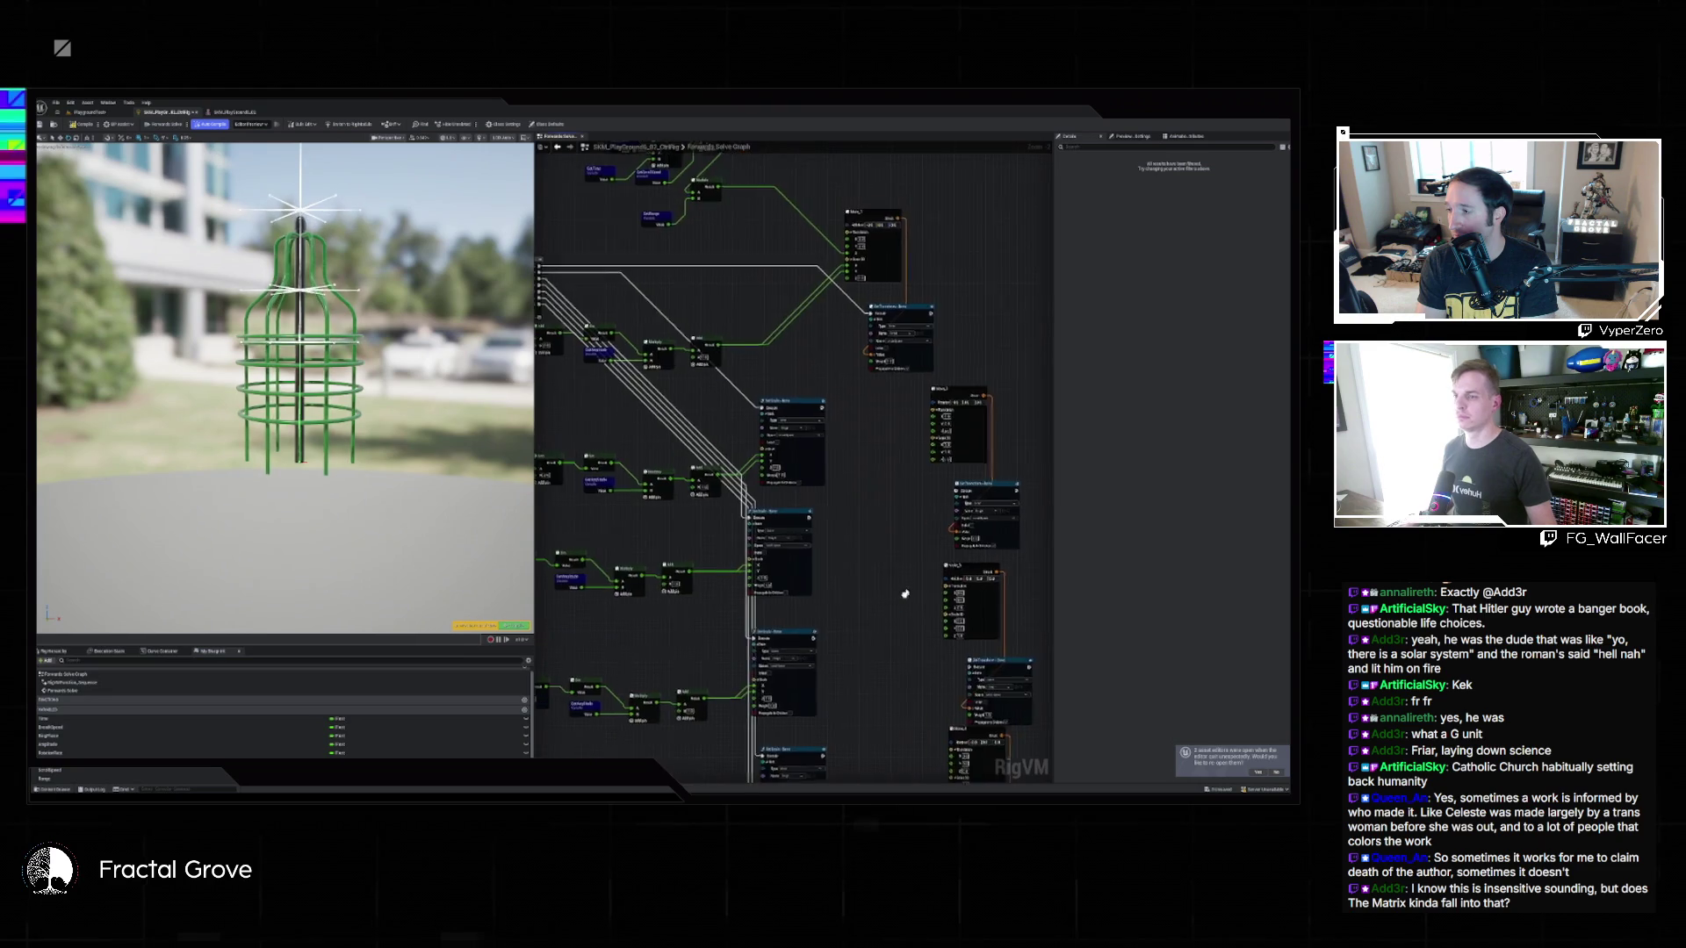
{"action": "mouse_move", "coordinate": [608, 477]}
{"action": "left_mouse_down"}
{"action": "mouse_move", "coordinate": [791, 445]}
{"action": "mouse_move", "coordinate": [904, 449]}
{"action": "mouse_move", "coordinate": [884, 467]}
{"action": "mouse_move", "coordinate": [897, 448]}
{"action": "left_mouse_up"}
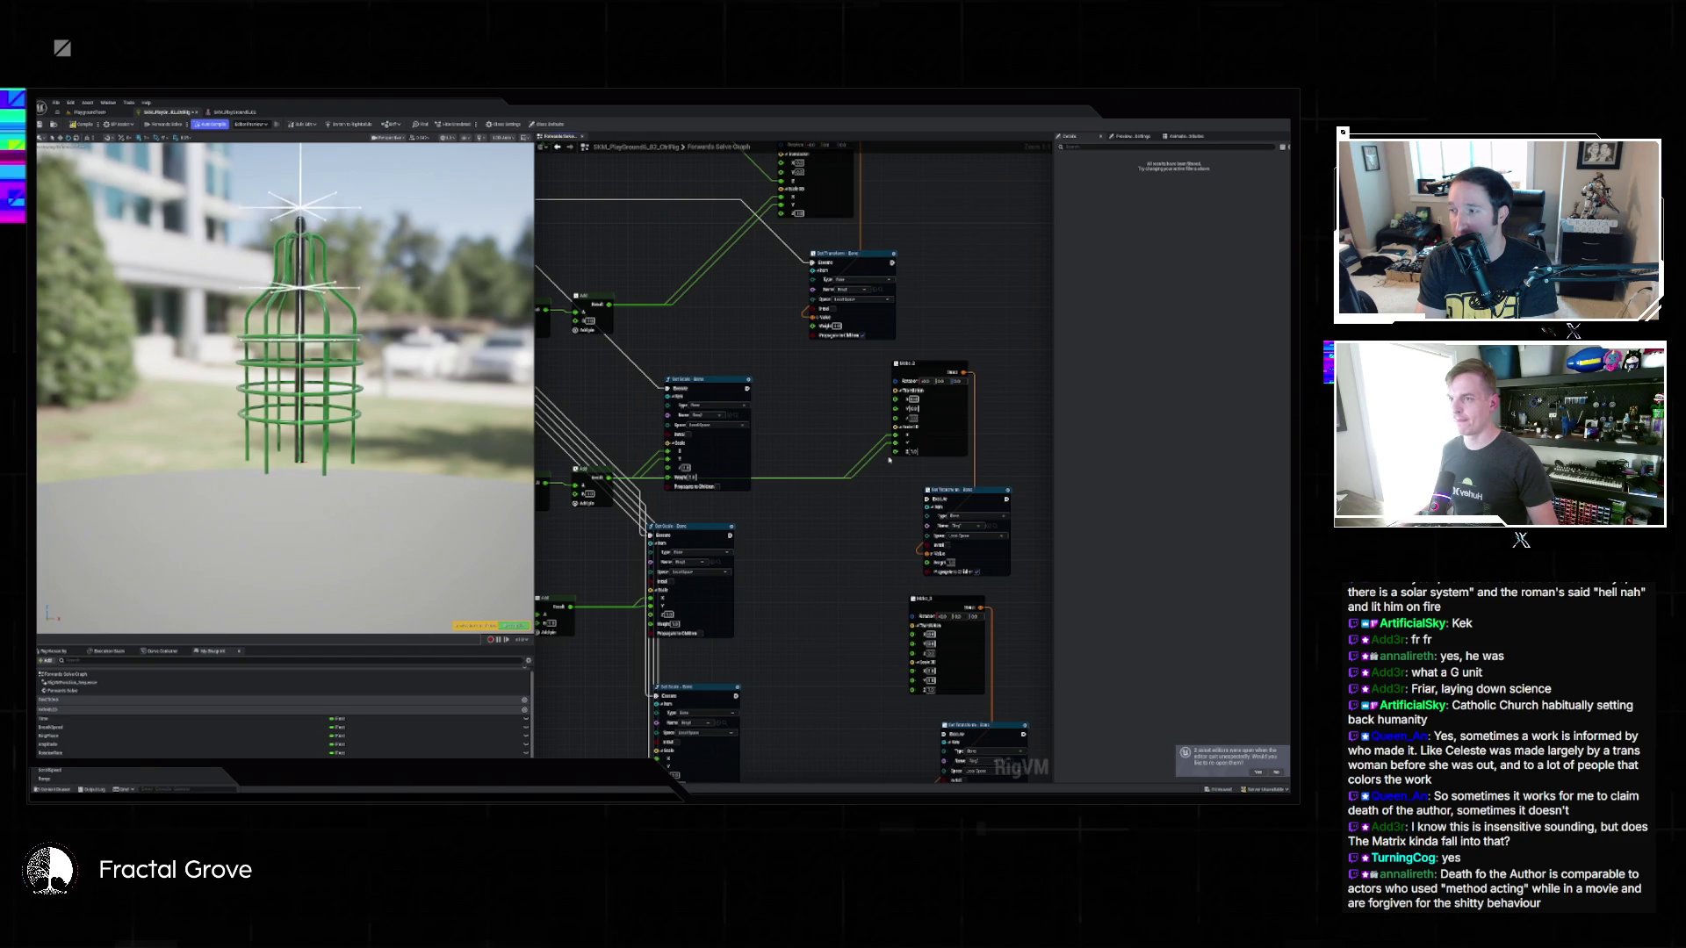
{"action": "scroll", "coordinate": [887, 466], "scroll_direction": "down", "scroll_amount": 3}
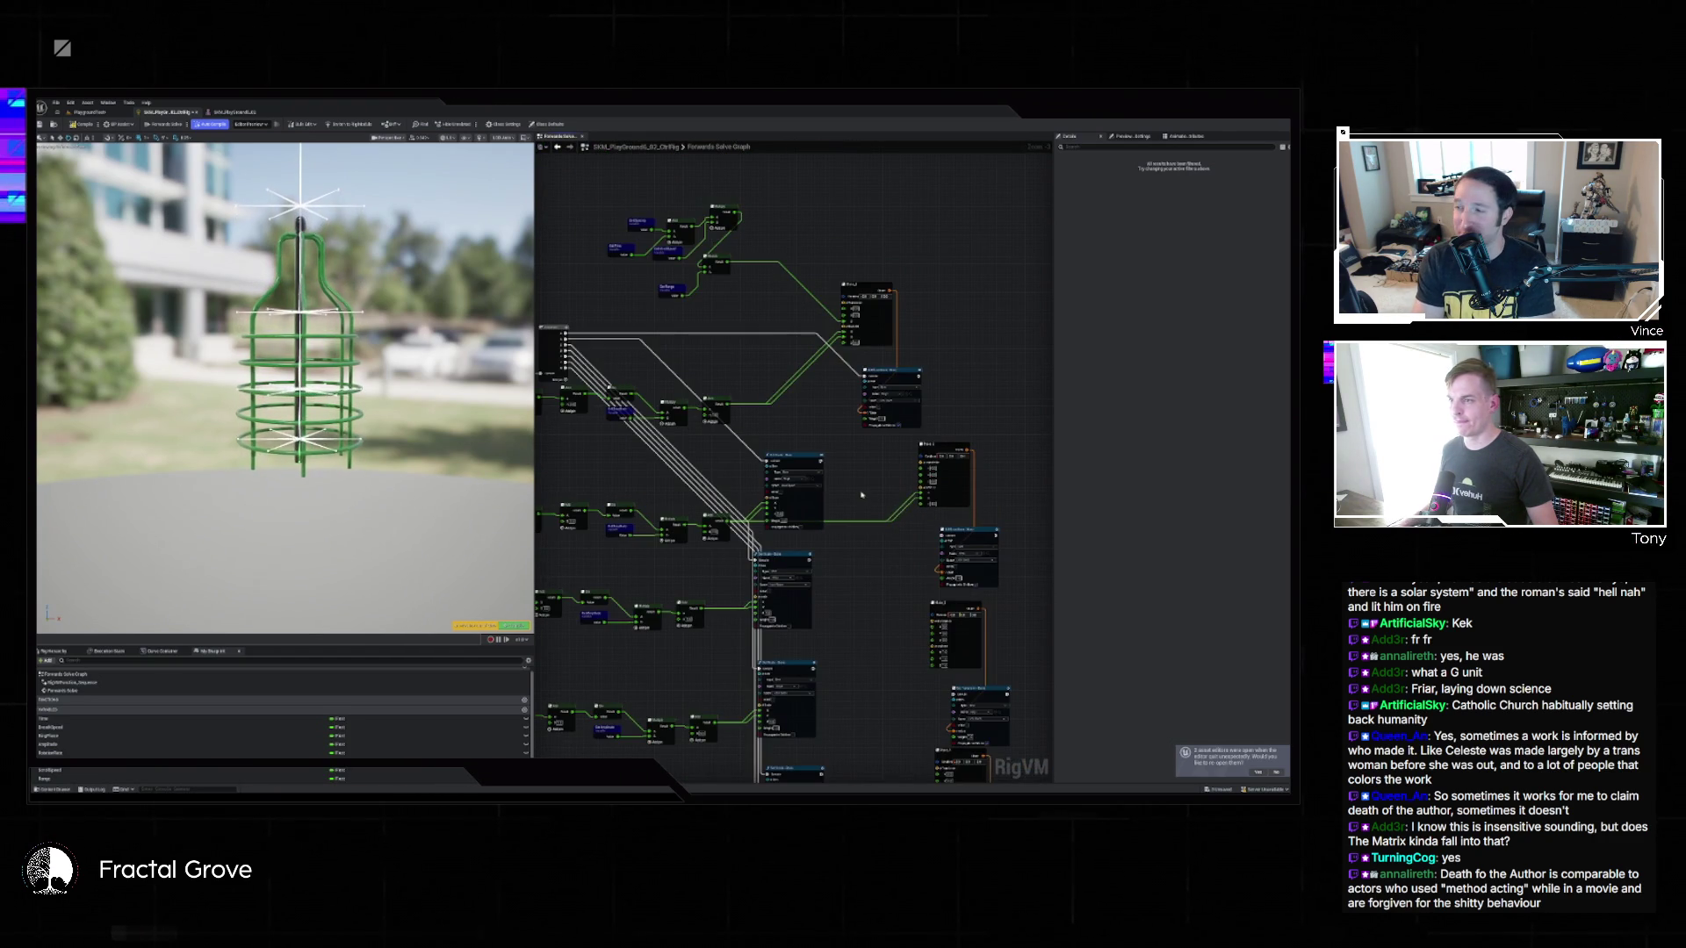
{"action": "left_click_drag", "start_coordinate": [863, 495], "coordinate": [918, 492]}
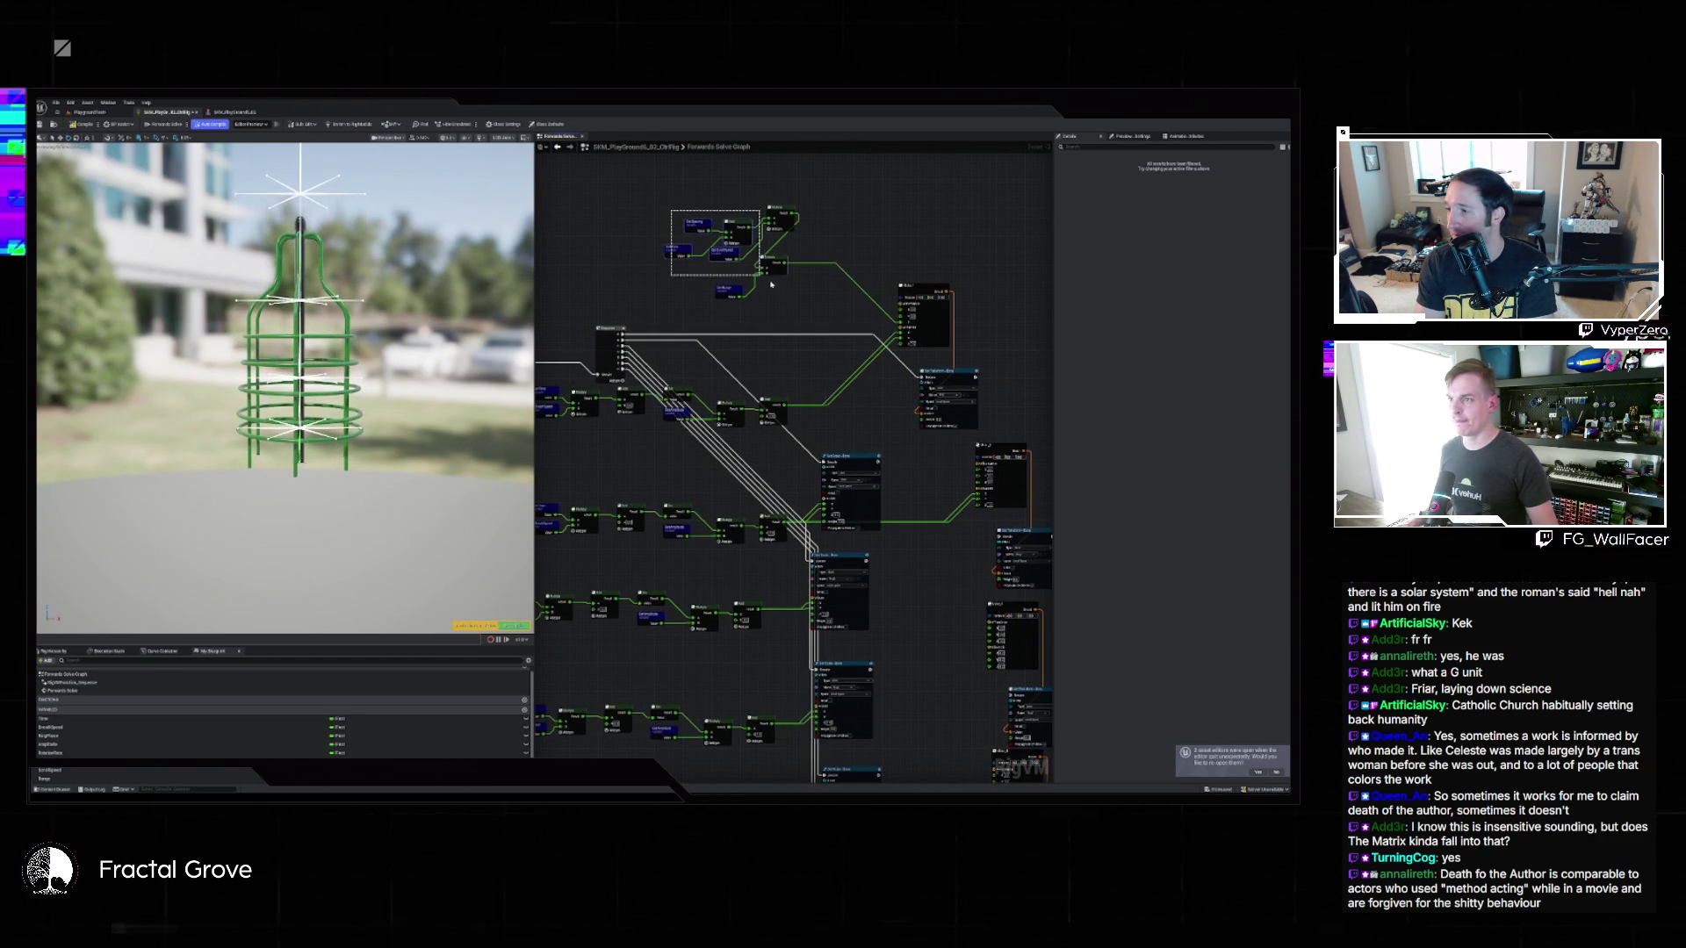
{"action": "left_click_drag", "start_coordinate": [908, 392], "coordinate": [722, 311]}
{"action": "scroll", "coordinate": [869, 292], "scroll_direction": "up", "scroll_amount": 3}
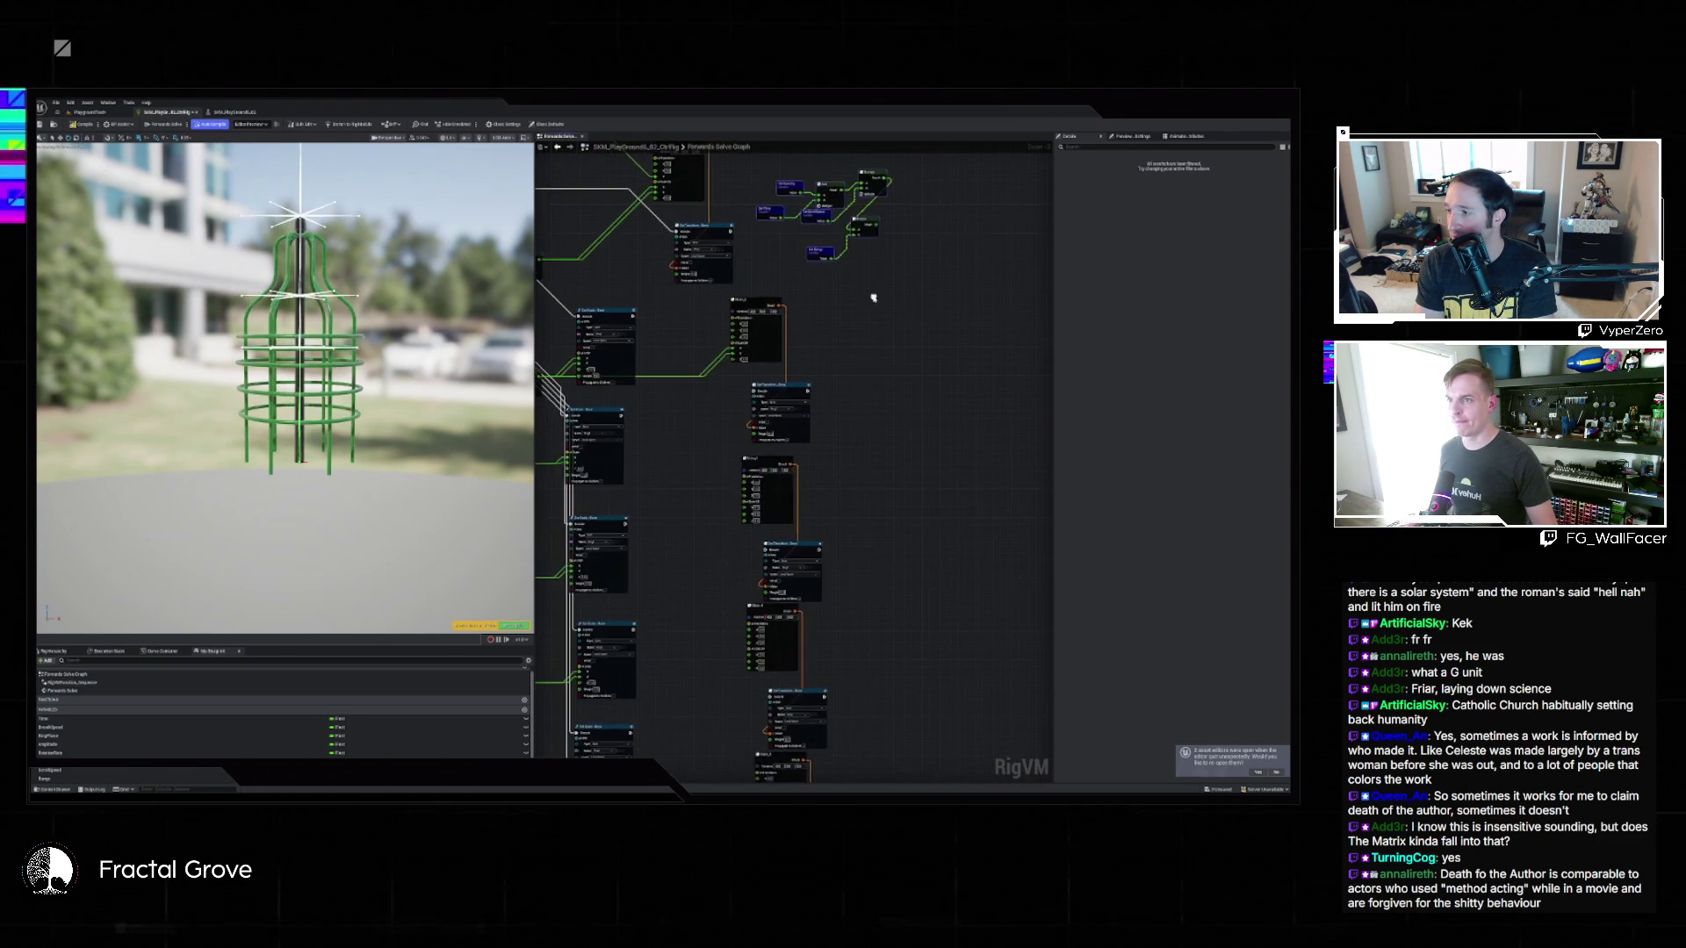
{"action": "left_click_drag", "start_coordinate": [894, 325], "coordinate": [678, 478]}
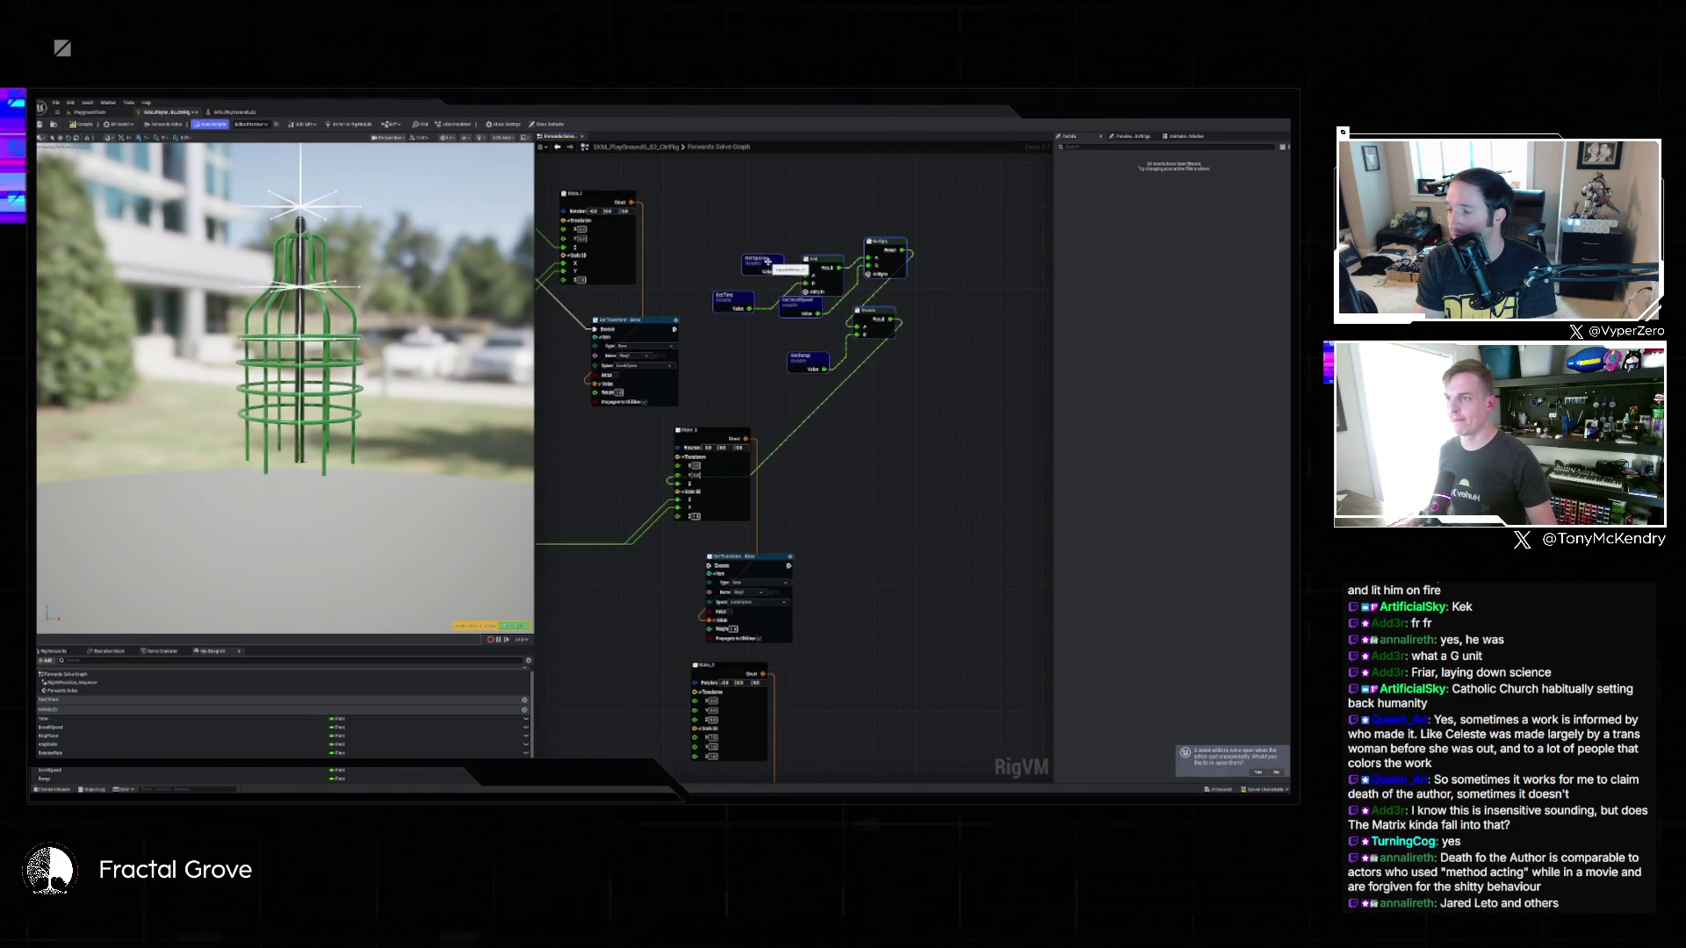
Add a Multiply node via an 'mo' search, wired from Get Spacing's Value, and position it.
{"action": "left_click_drag", "start_coordinate": [766, 261], "coordinate": [727, 235]}
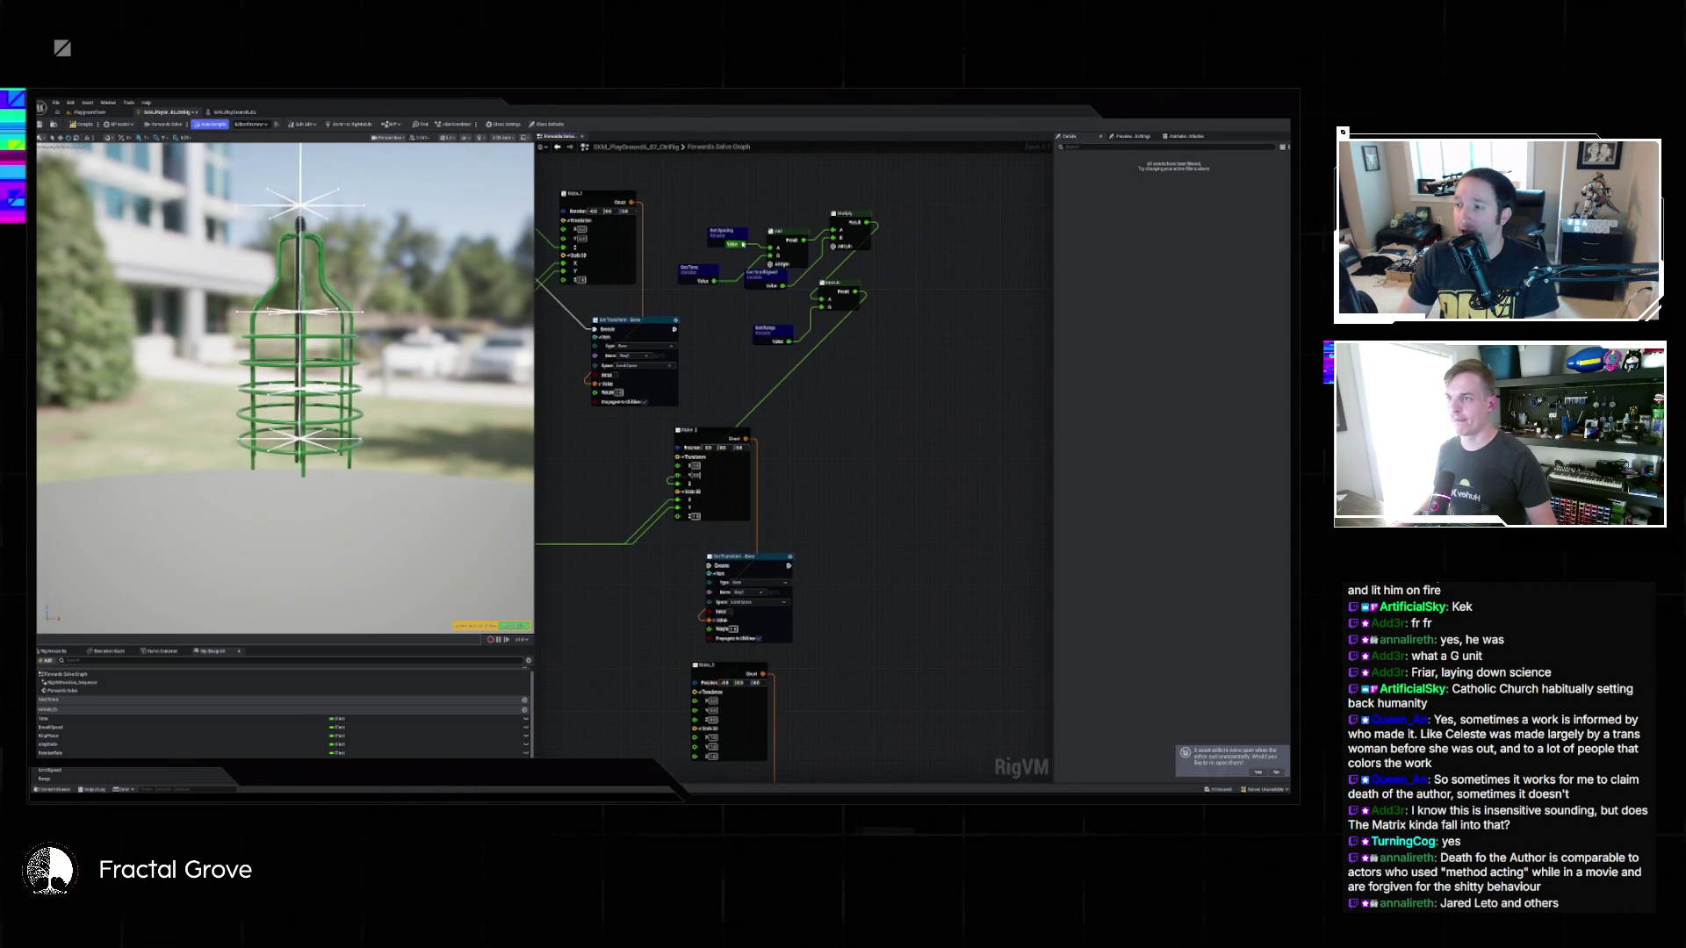
{"action": "left_click_drag", "start_coordinate": [742, 241], "coordinate": [745, 208]}
{"action": "type", "text": "mod"}
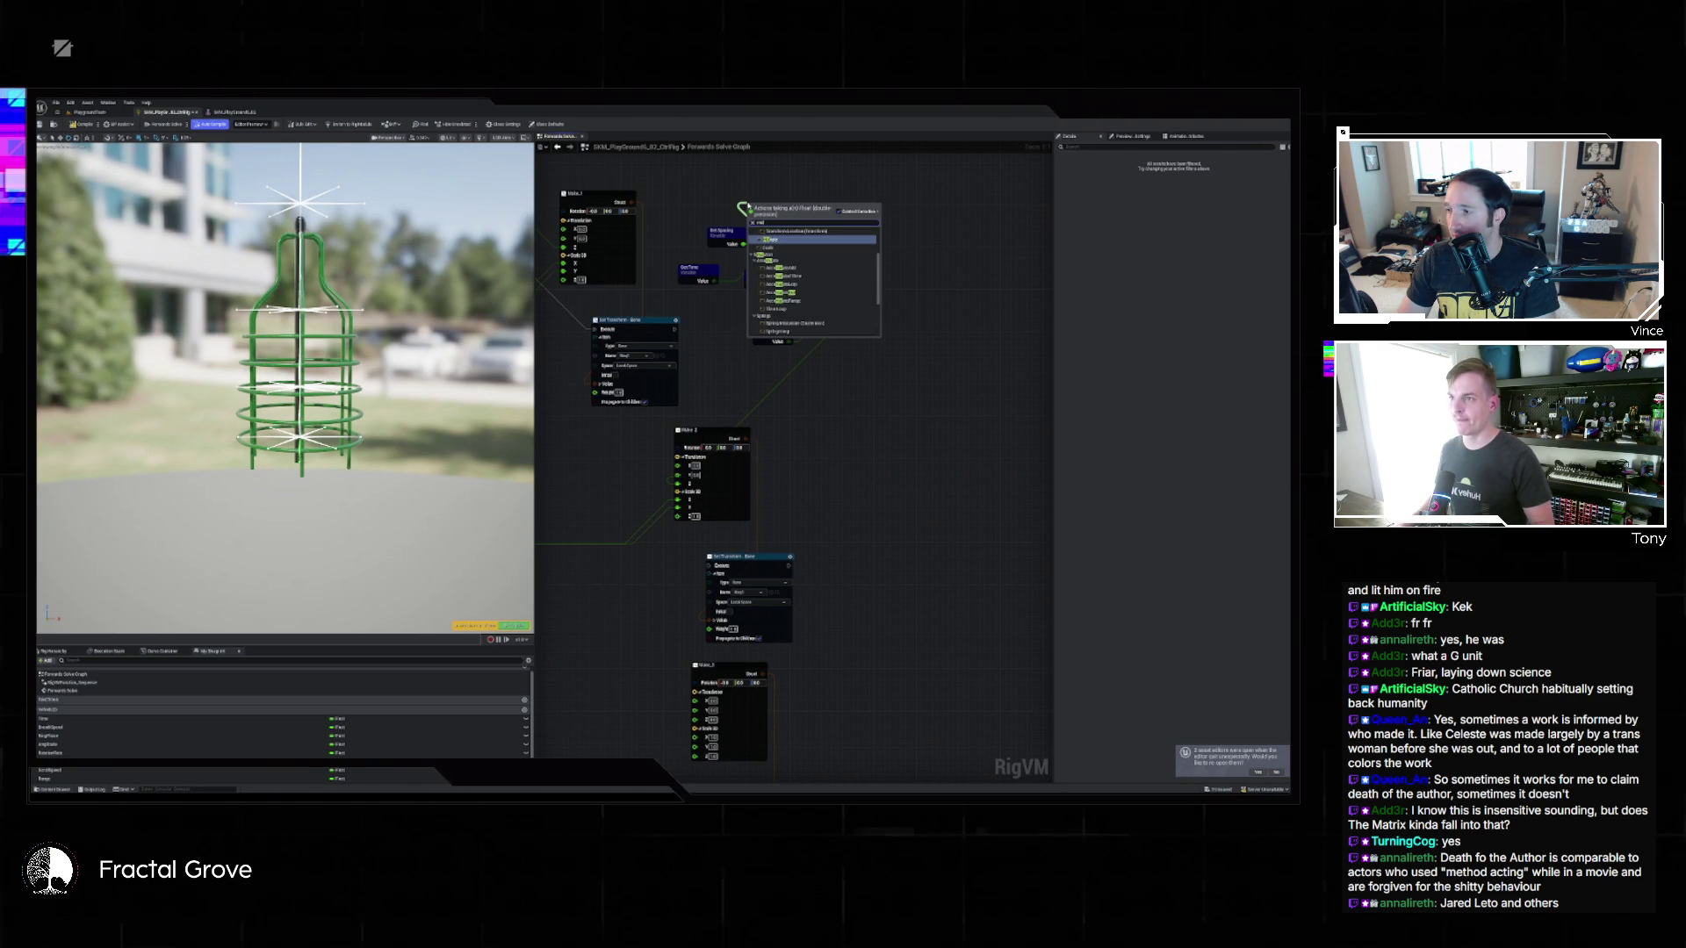
{"action": "key", "text": "Return"}
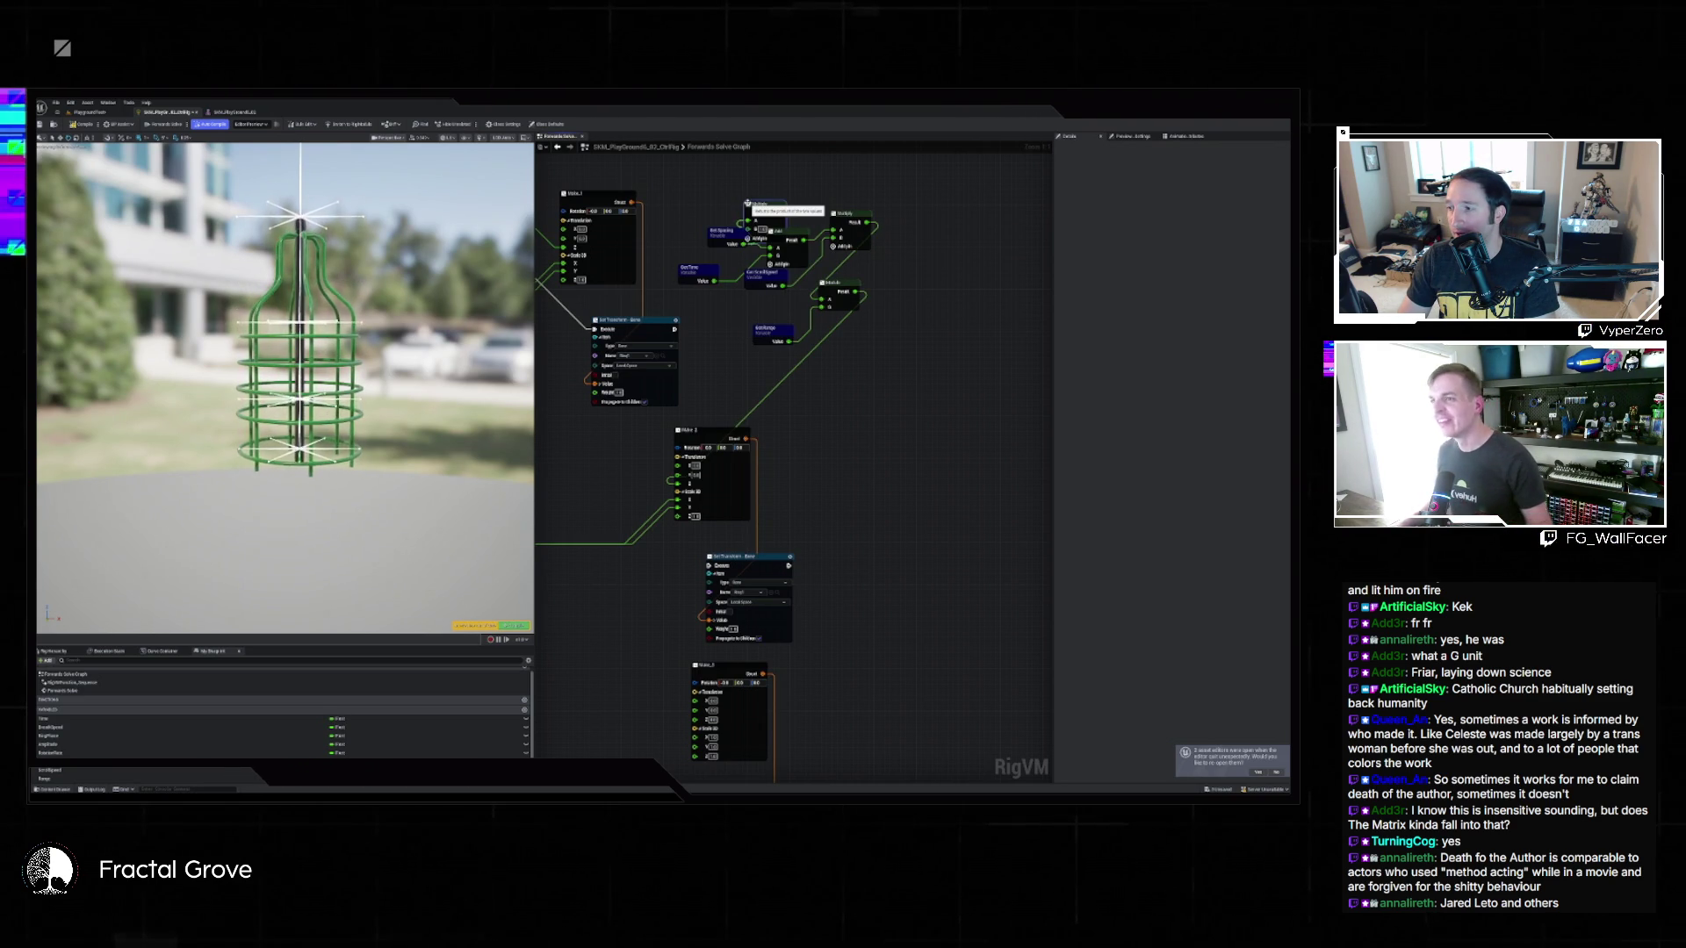
{"action": "left_click", "coordinate": [762, 203]}
{"action": "left_click_drag", "start_coordinate": [761, 203], "coordinate": [766, 182]}
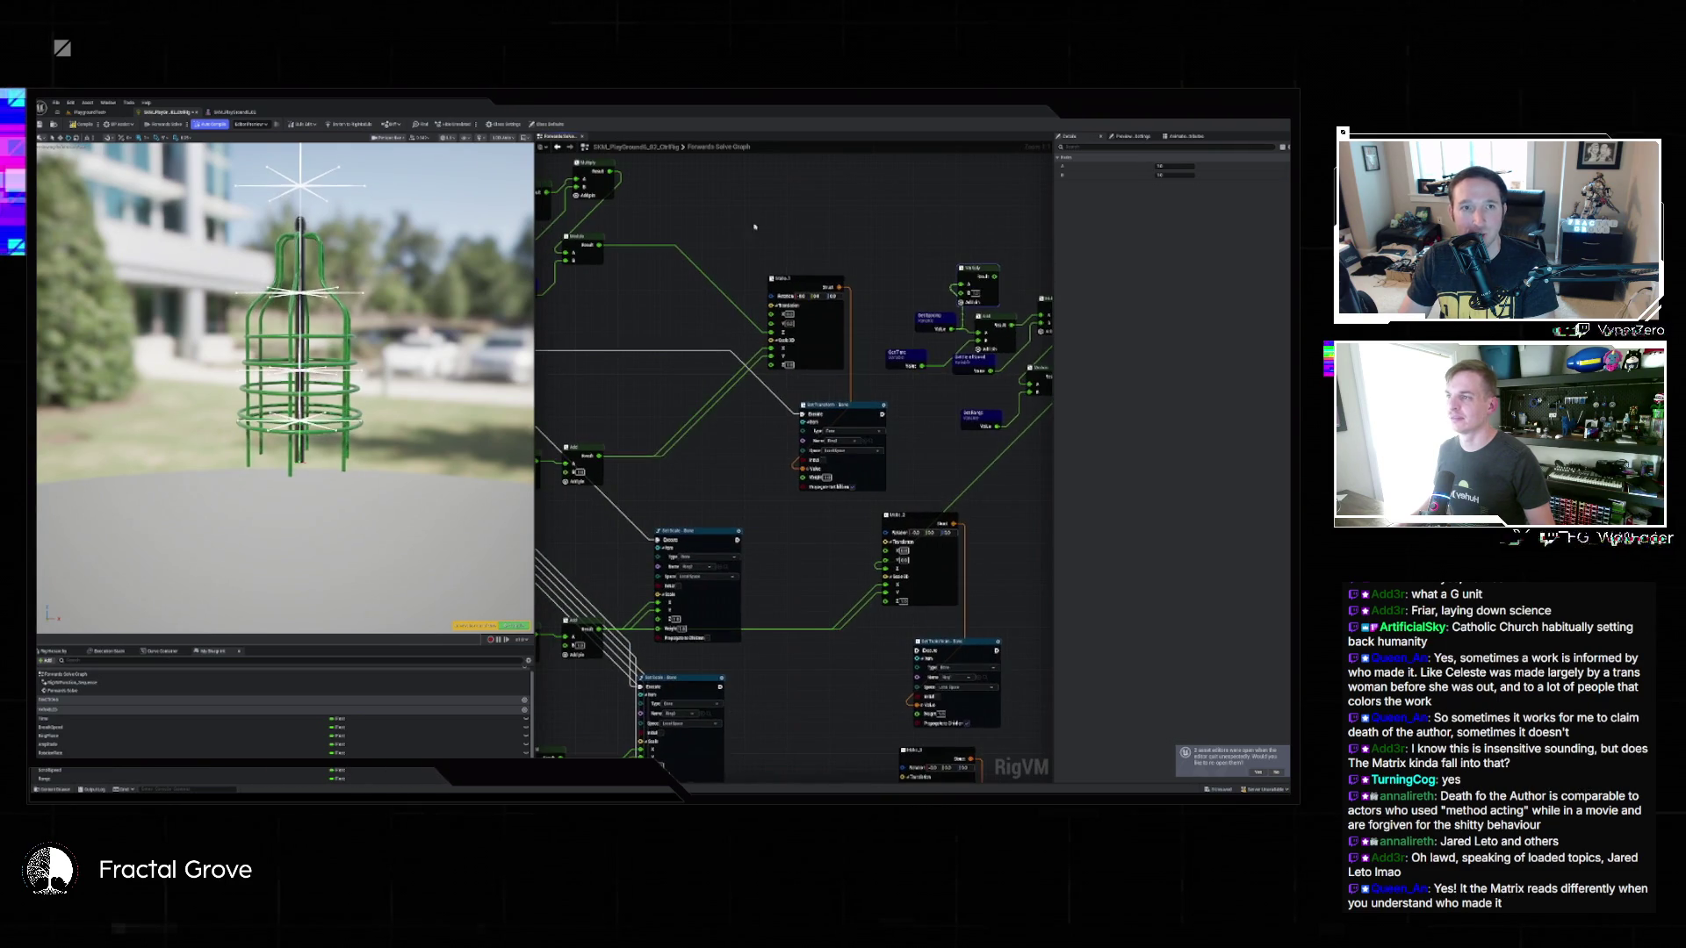
Add an Accumulate Mul node by search, then delete it as unwanted.
{"action": "left_click_drag", "start_coordinate": [722, 263], "coordinate": [712, 259]}
{"action": "right_click", "coordinate": [725, 226]}
{"action": "type", "text": "accumulate"}
{"action": "key", "text": "Return"}
{"action": "key", "text": "Delete"}
Add a 'mul' Multiply node wired from Get Spacing's Value and drag a wire from its result.
{"action": "left_click_drag", "start_coordinate": [713, 261], "coordinate": [727, 227]}
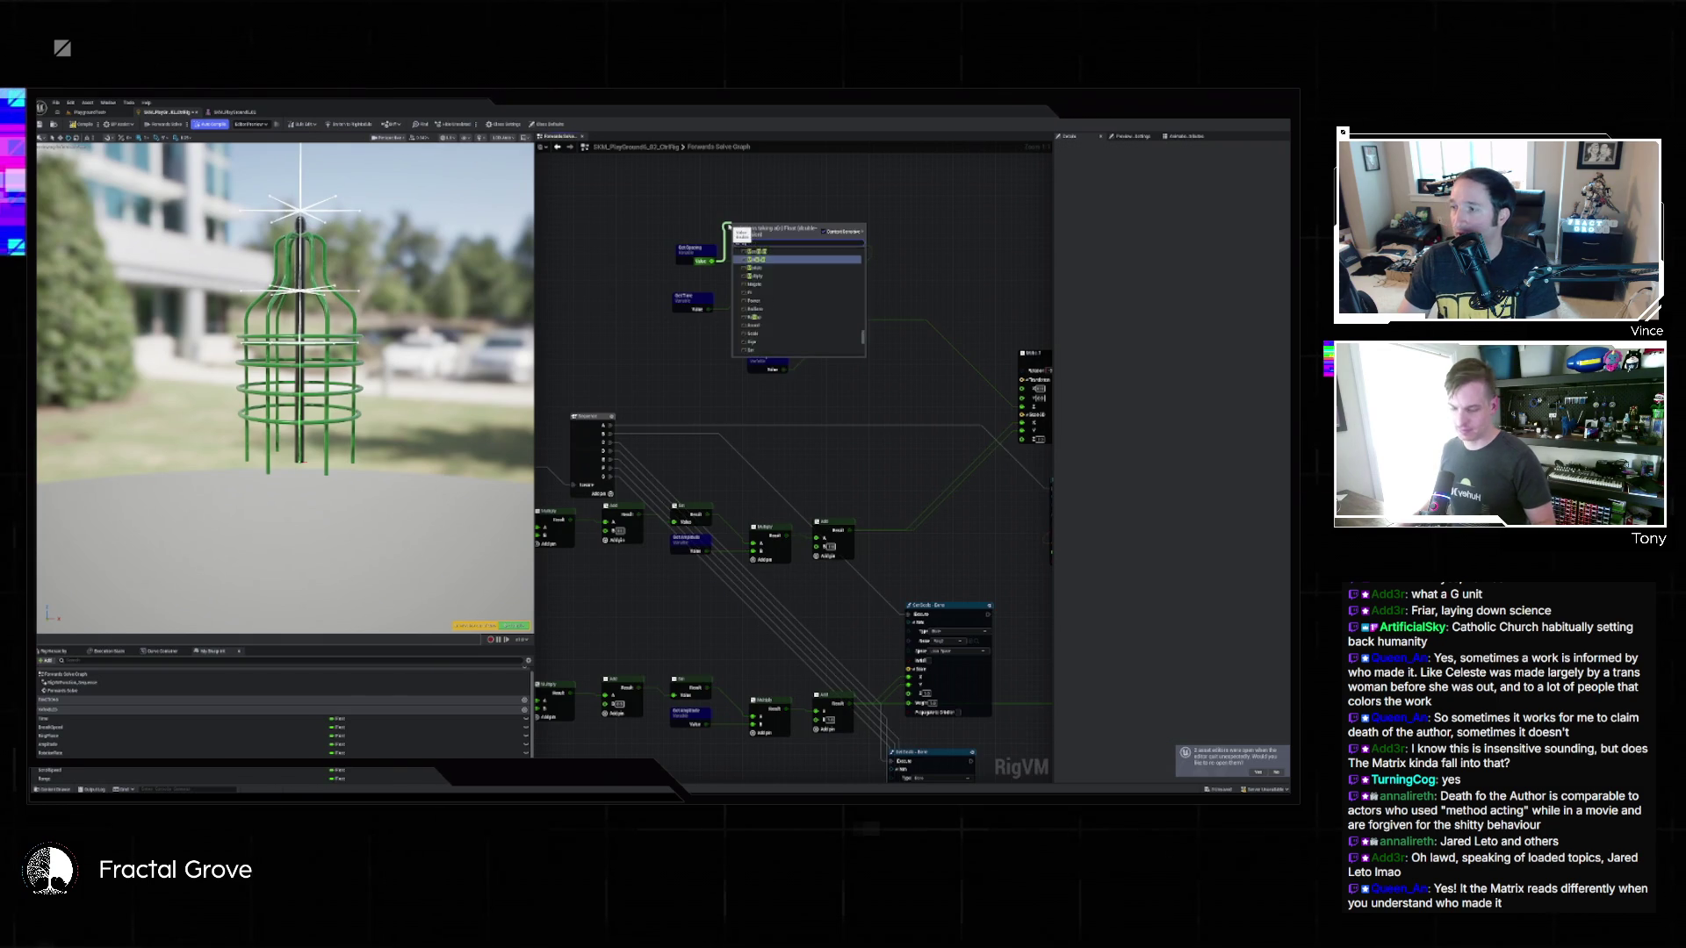
{"action": "type", "text": "mul"}
{"action": "key", "text": "Return"}
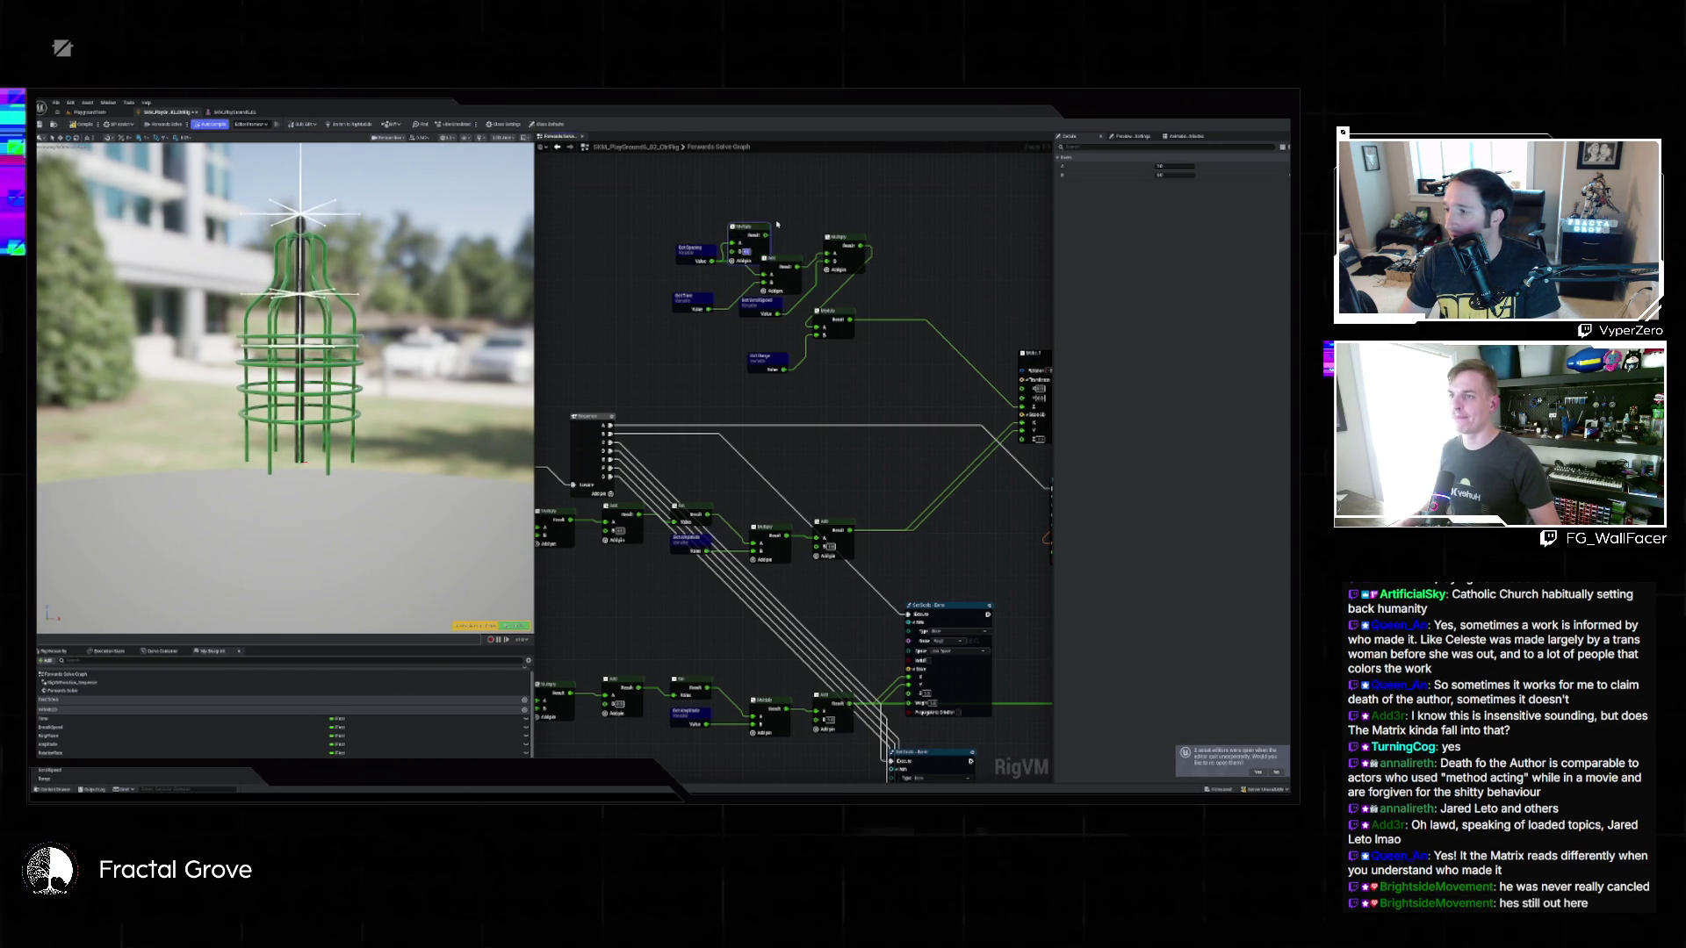
{"action": "mouse_move", "coordinate": [764, 236]}
{"action": "left_mouse_down"}
{"action": "mouse_move", "coordinate": [764, 274]}
{"action": "mouse_move", "coordinate": [863, 311]}
{"action": "mouse_move", "coordinate": [900, 402]}
{"action": "left_mouse_up"}
Connect the Multiply result to Add's A input and place Multiply beside Get Spacing.
{"action": "left_click", "coordinate": [683, 230]}
{"action": "left_click", "coordinate": [843, 376]}
{"action": "left_click_drag", "start_coordinate": [819, 309], "coordinate": [790, 281]}
{"action": "mouse_move", "coordinate": [891, 340]}
{"action": "left_mouse_down"}
{"action": "mouse_move", "coordinate": [865, 294]}
{"action": "mouse_move", "coordinate": [831, 337]}
{"action": "mouse_move", "coordinate": [841, 280]}
{"action": "mouse_move", "coordinate": [931, 251]}
{"action": "left_mouse_up"}
{"action": "scroll", "coordinate": [839, 339], "scroll_direction": "down", "scroll_amount": 1}
{"action": "mouse_move", "coordinate": [909, 369]}
{"action": "left_mouse_down"}
{"action": "mouse_move", "coordinate": [909, 345]}
{"action": "mouse_move", "coordinate": [887, 356]}
{"action": "left_mouse_up"}
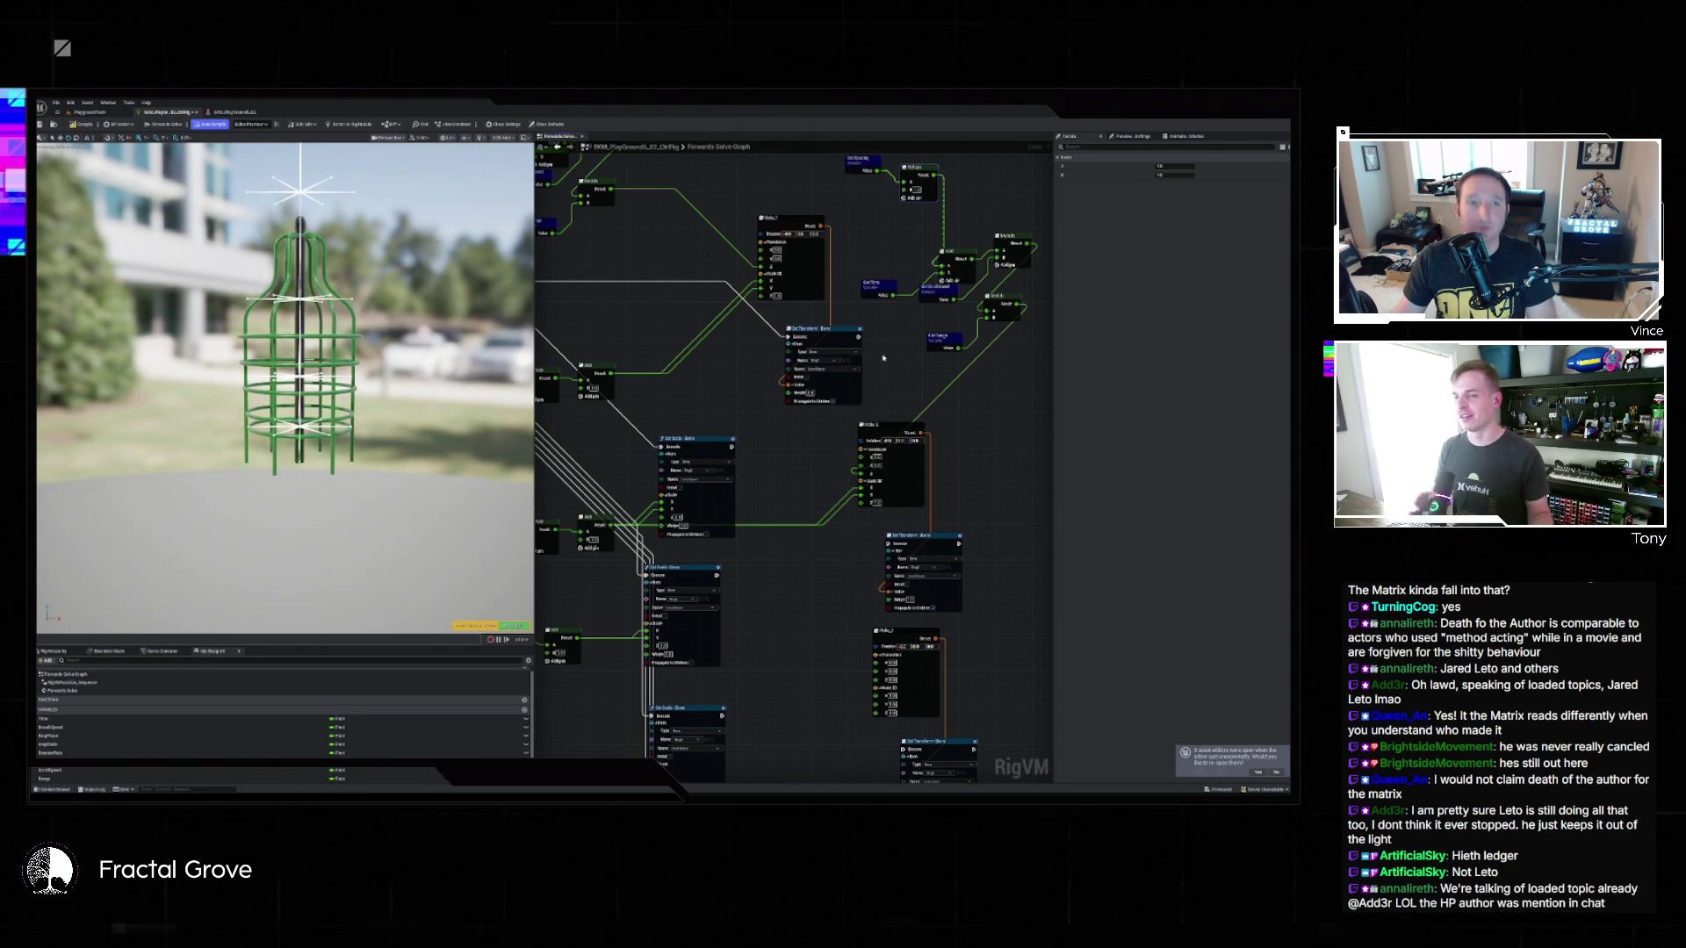
Reroute the execution wire from Set Scale into the Set Transform node.
{"action": "left_click_drag", "start_coordinate": [795, 448], "coordinate": [835, 407]}
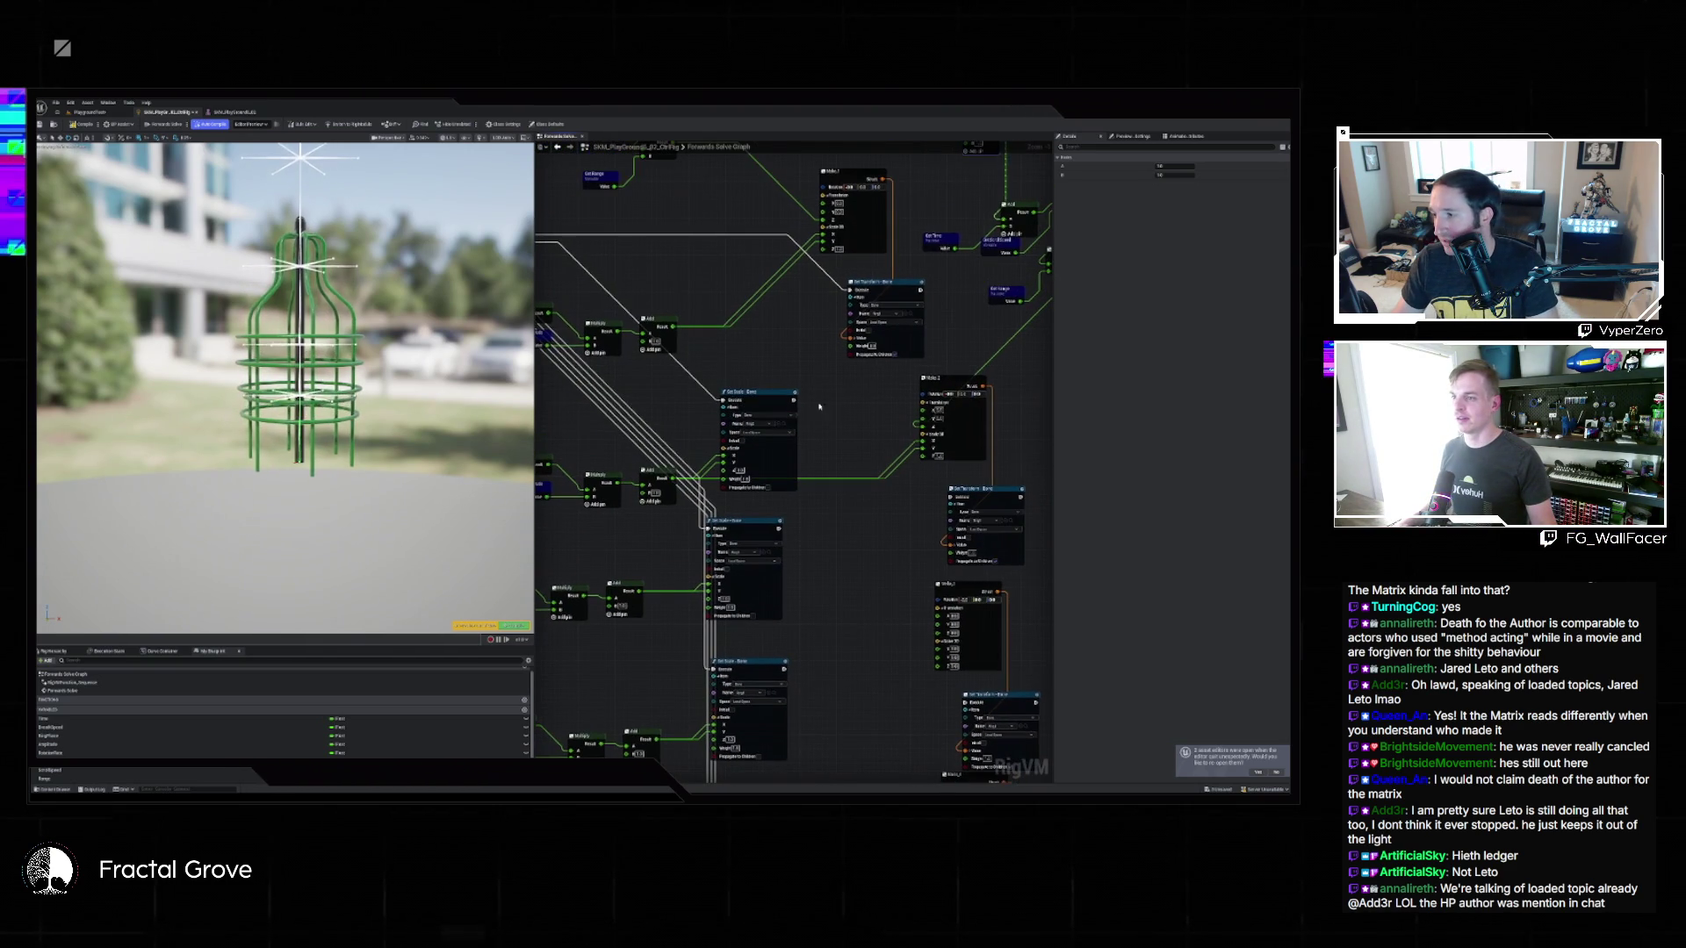
{"action": "mouse_move", "coordinate": [729, 402]}
{"action": "left_mouse_down"}
{"action": "mouse_move", "coordinate": [834, 333]}
{"action": "mouse_move", "coordinate": [955, 499]}
{"action": "left_mouse_up"}
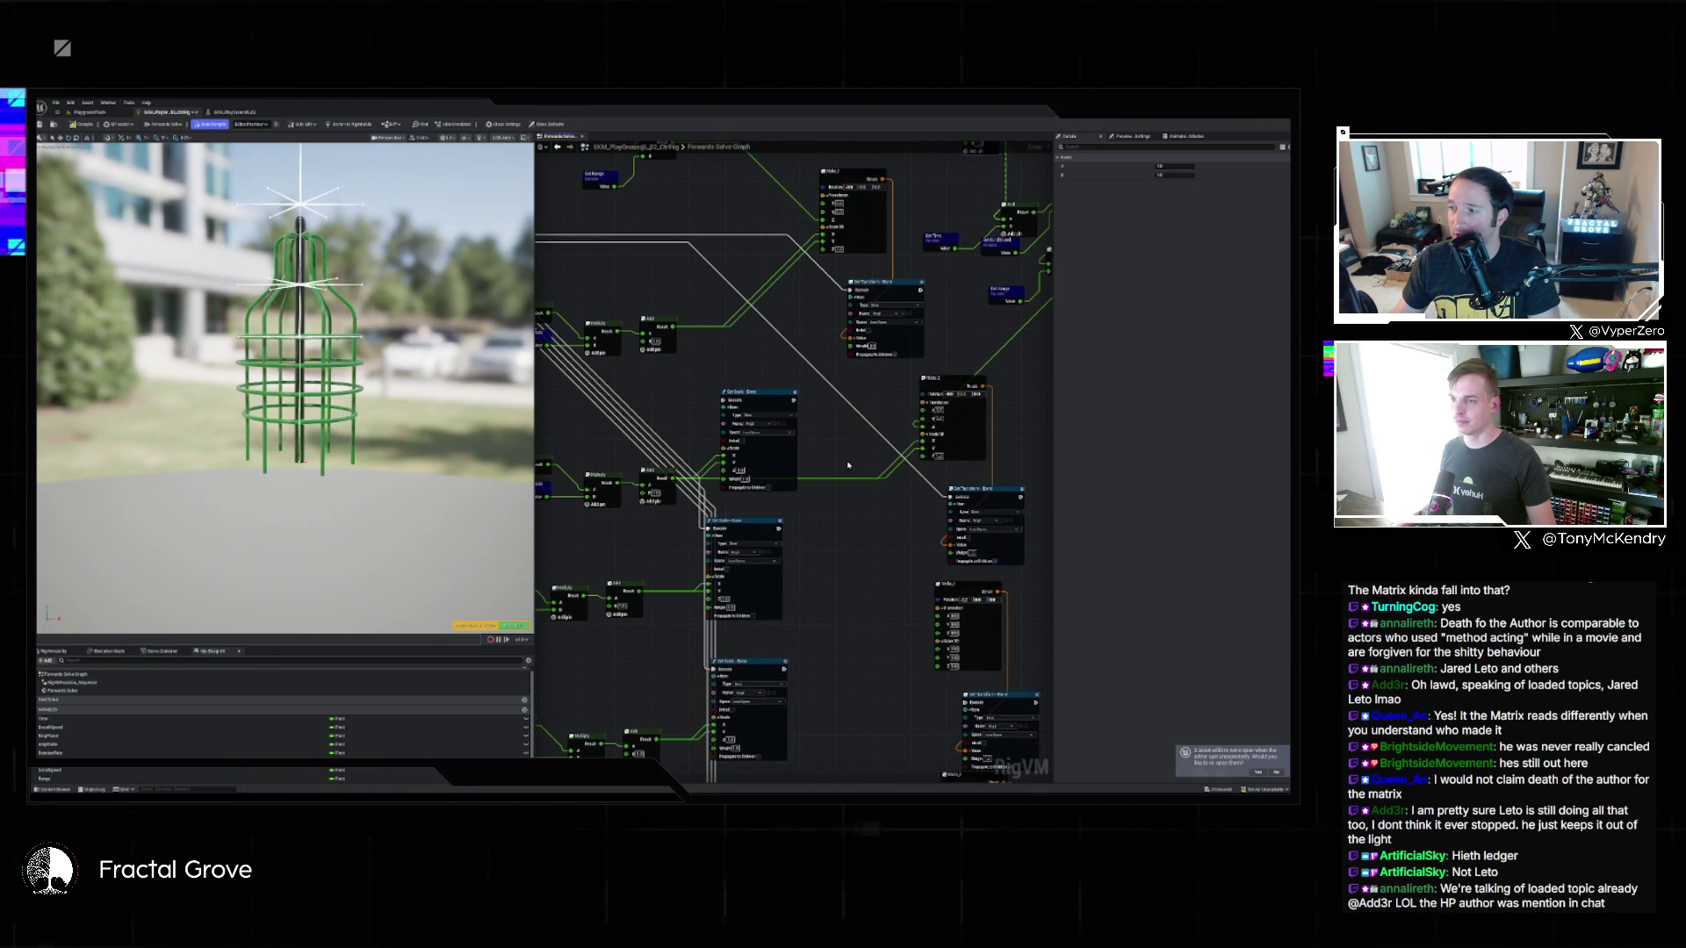
{"action": "left_click", "coordinate": [812, 438]}
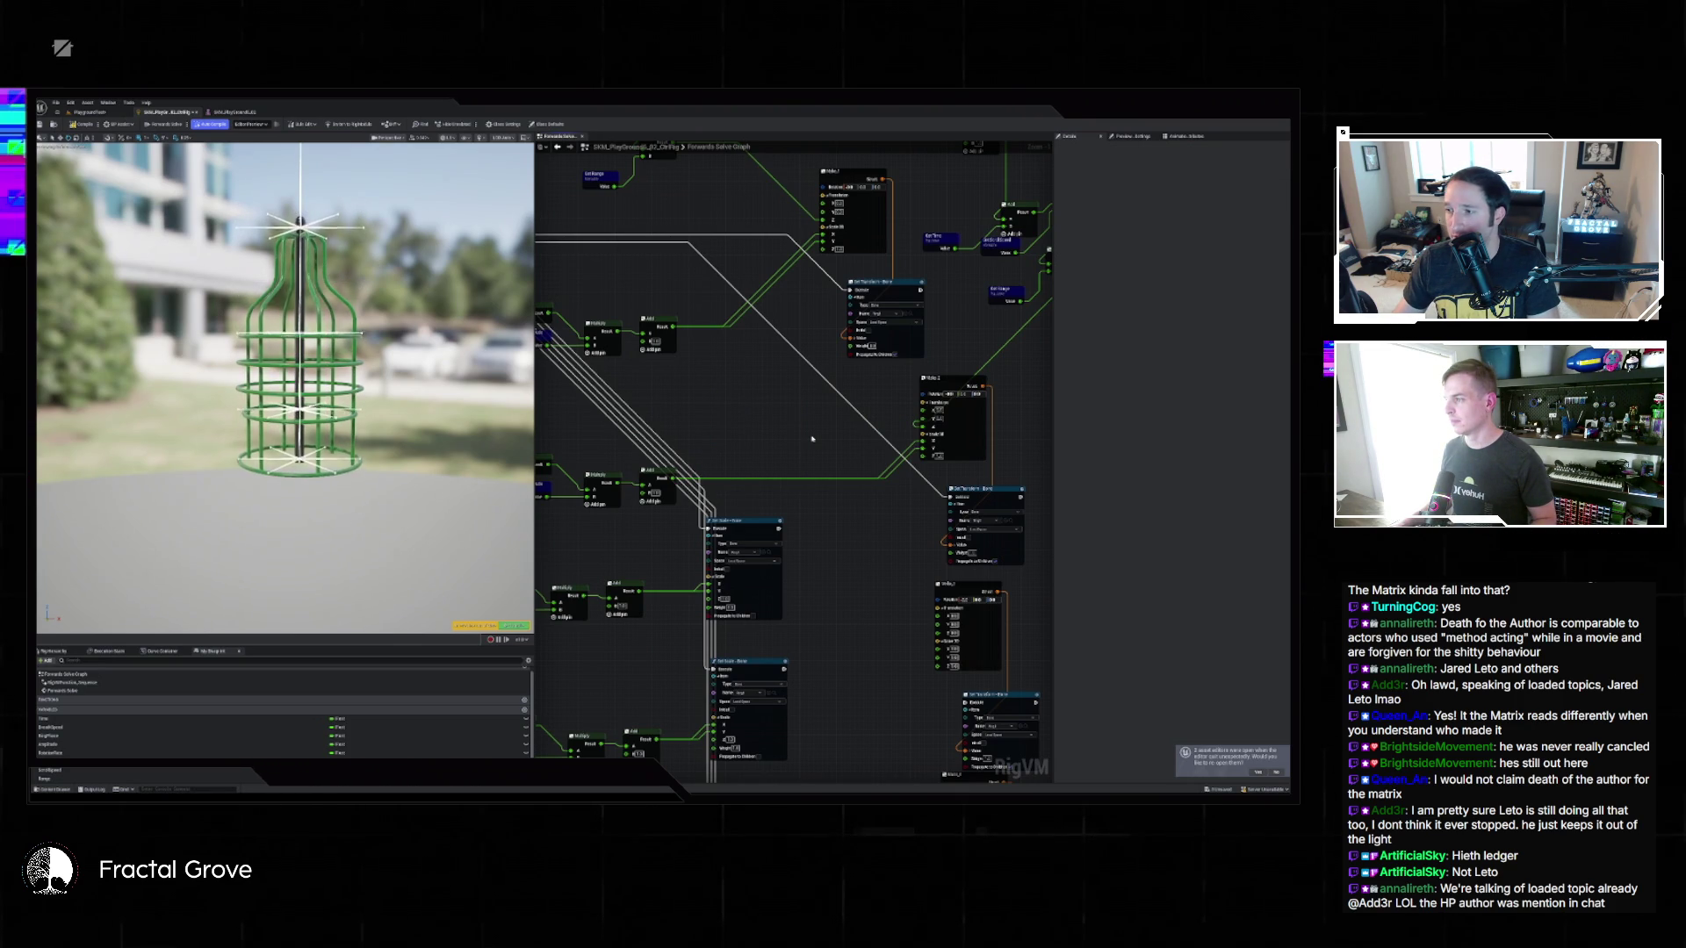
{"action": "scroll", "coordinate": [868, 403], "scroll_direction": "down", "scroll_amount": 2}
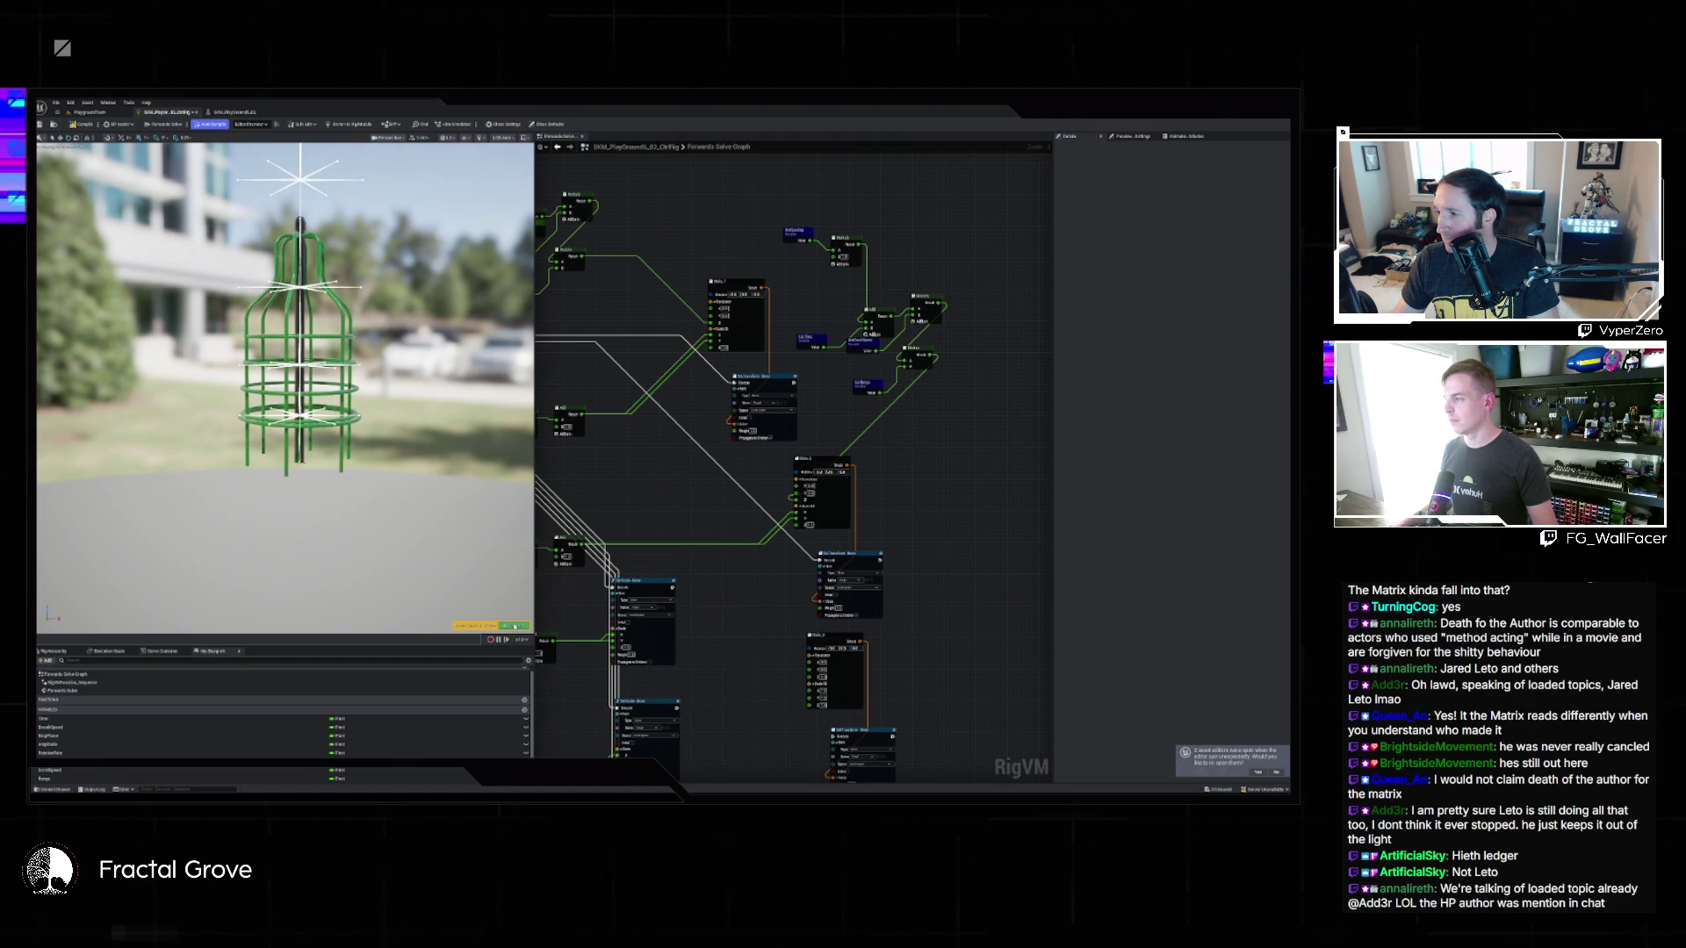
Choose a new Space option on the SetTransform node.
{"action": "left_click", "coordinate": [515, 626]}
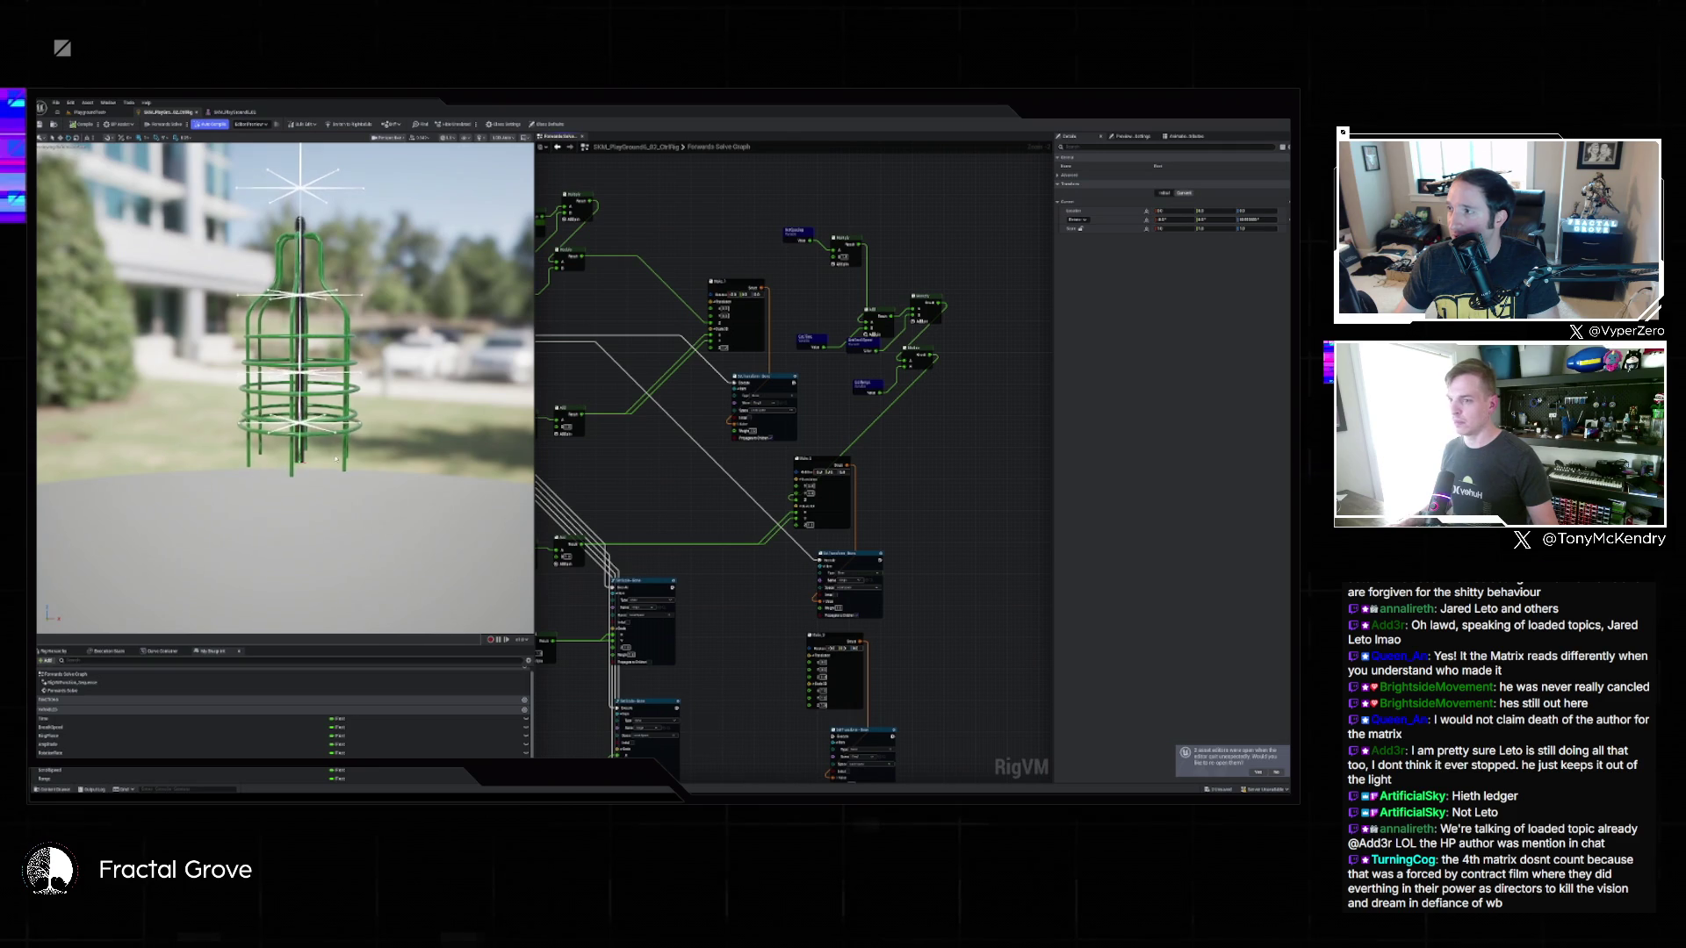
{"action": "left_click", "coordinate": [850, 580]}
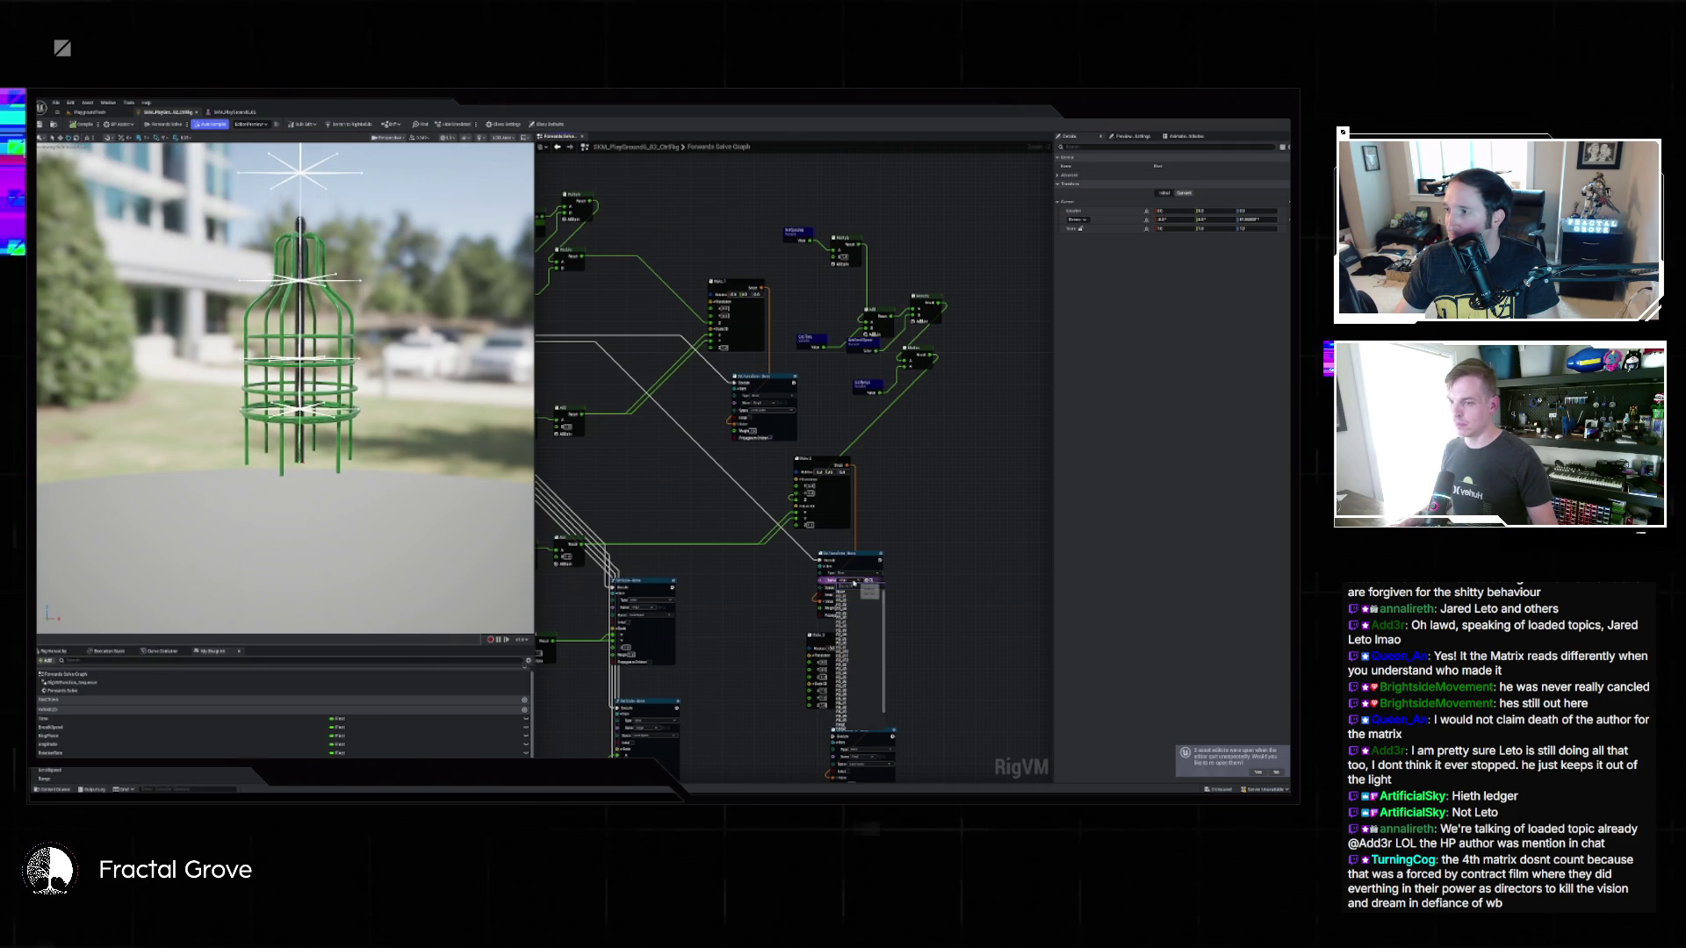
{"action": "left_click", "coordinate": [849, 708]}
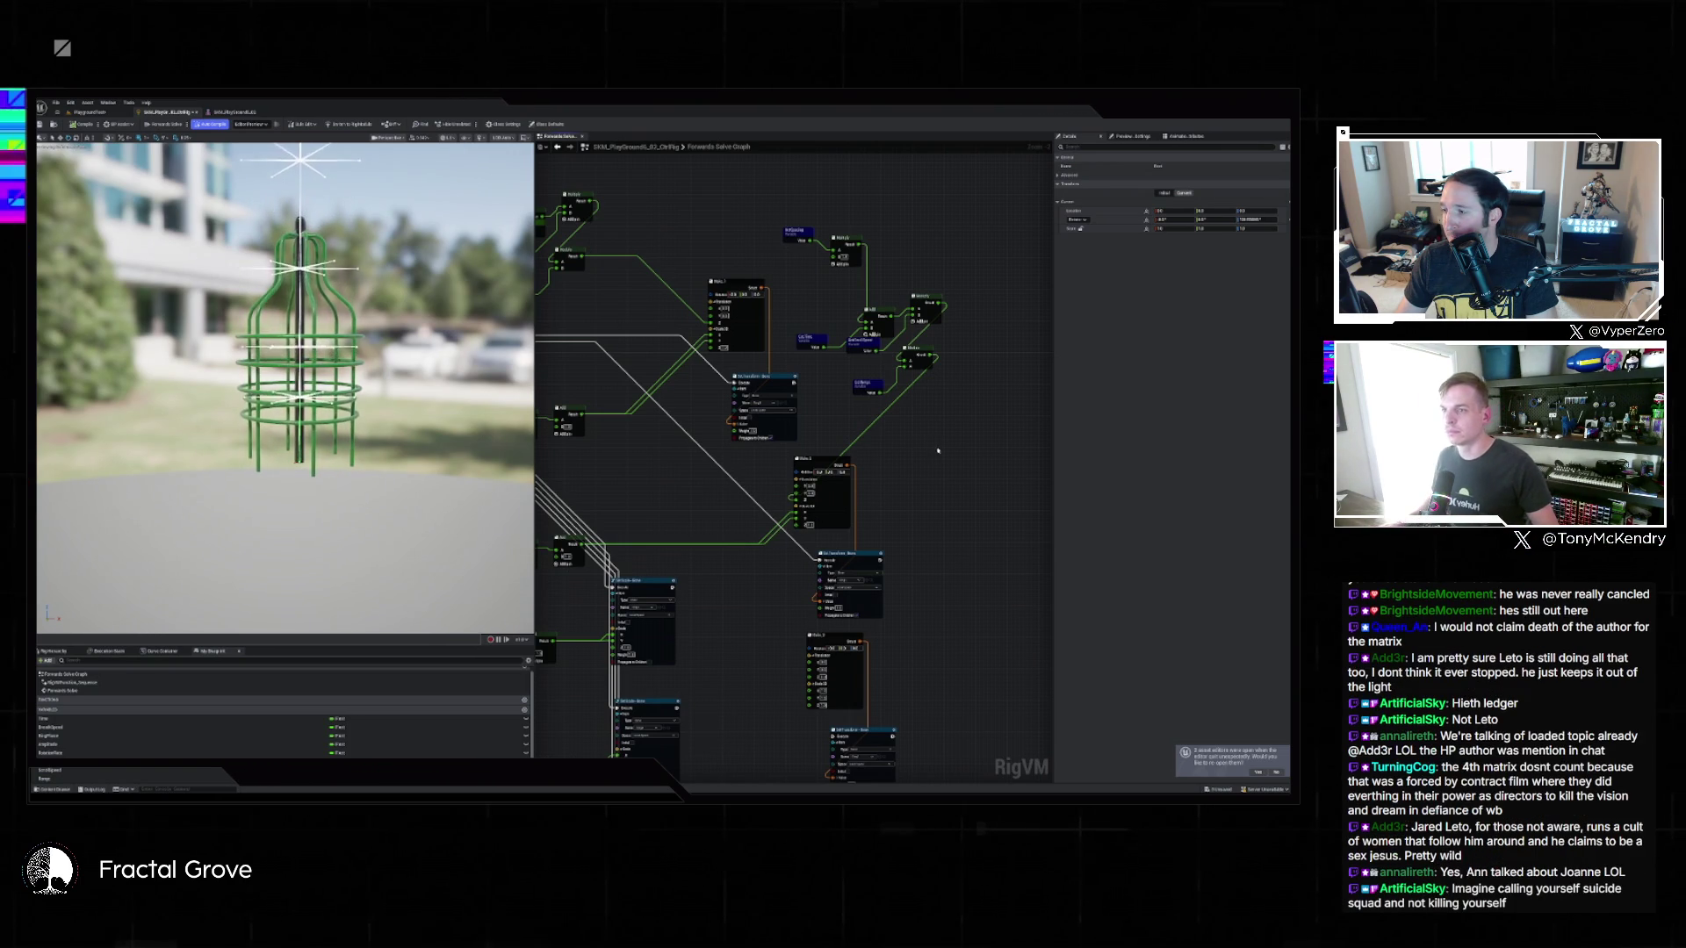
Chain the execution into another transform node, assign it a cage bone, and wire its input pin.
{"action": "scroll", "coordinate": [975, 387], "scroll_direction": "down", "scroll_amount": 2}
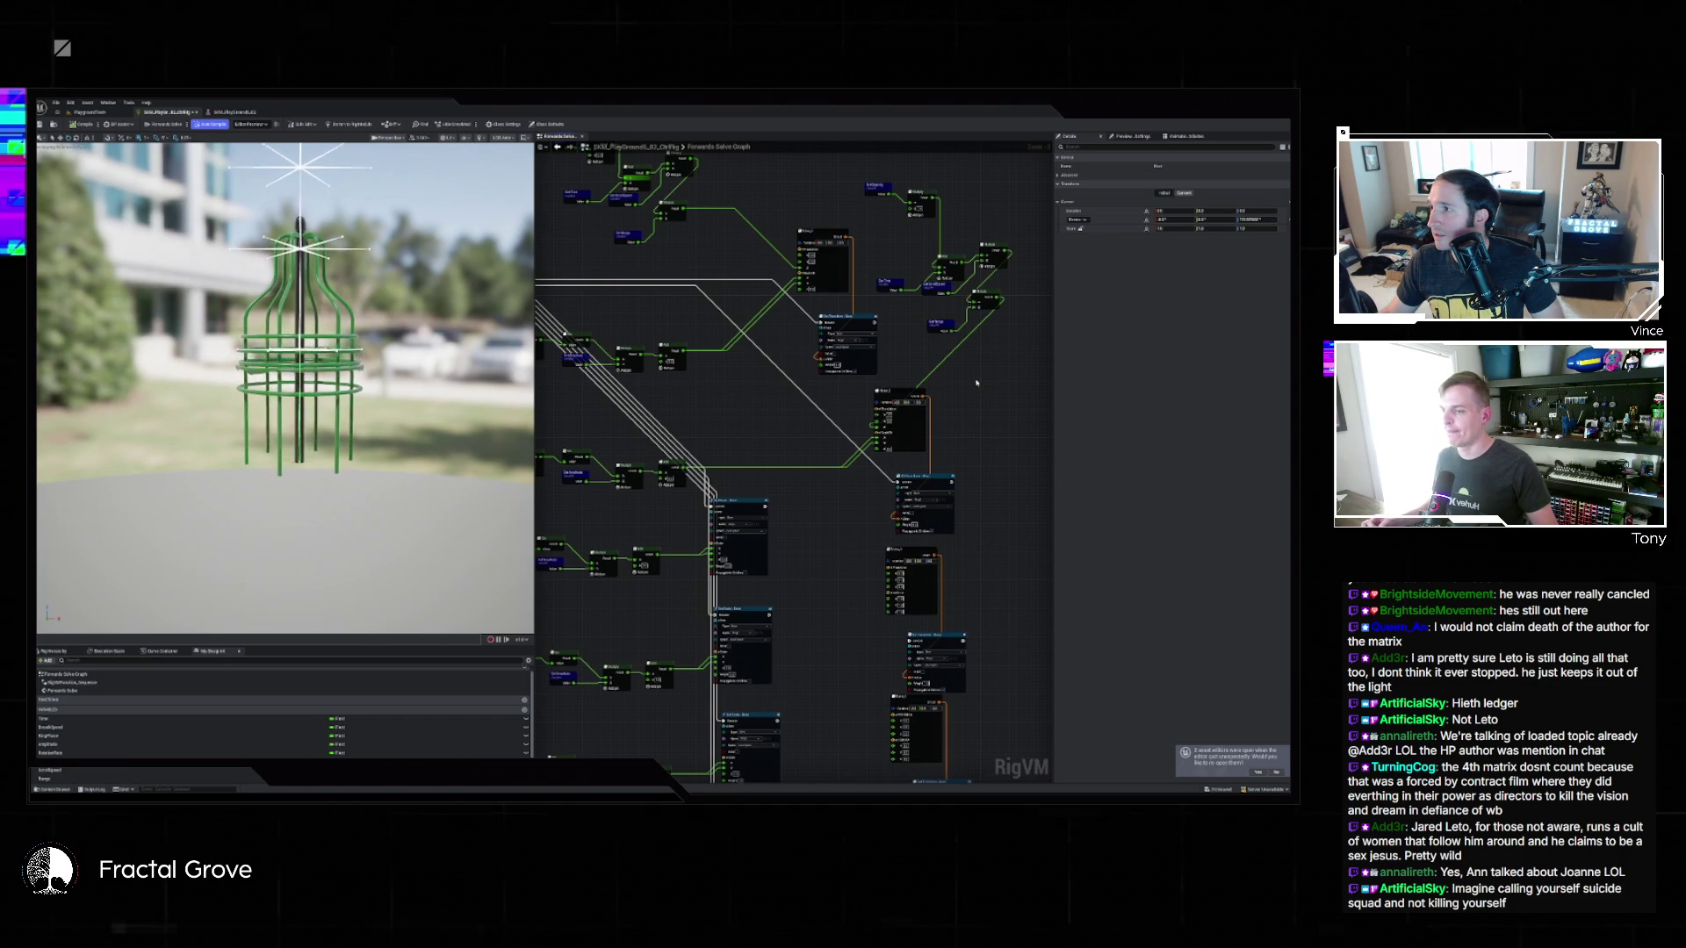
{"action": "mouse_move", "coordinate": [846, 476]}
{"action": "left_mouse_down"}
{"action": "mouse_move", "coordinate": [809, 358]}
{"action": "mouse_move", "coordinate": [874, 385]}
{"action": "left_mouse_up"}
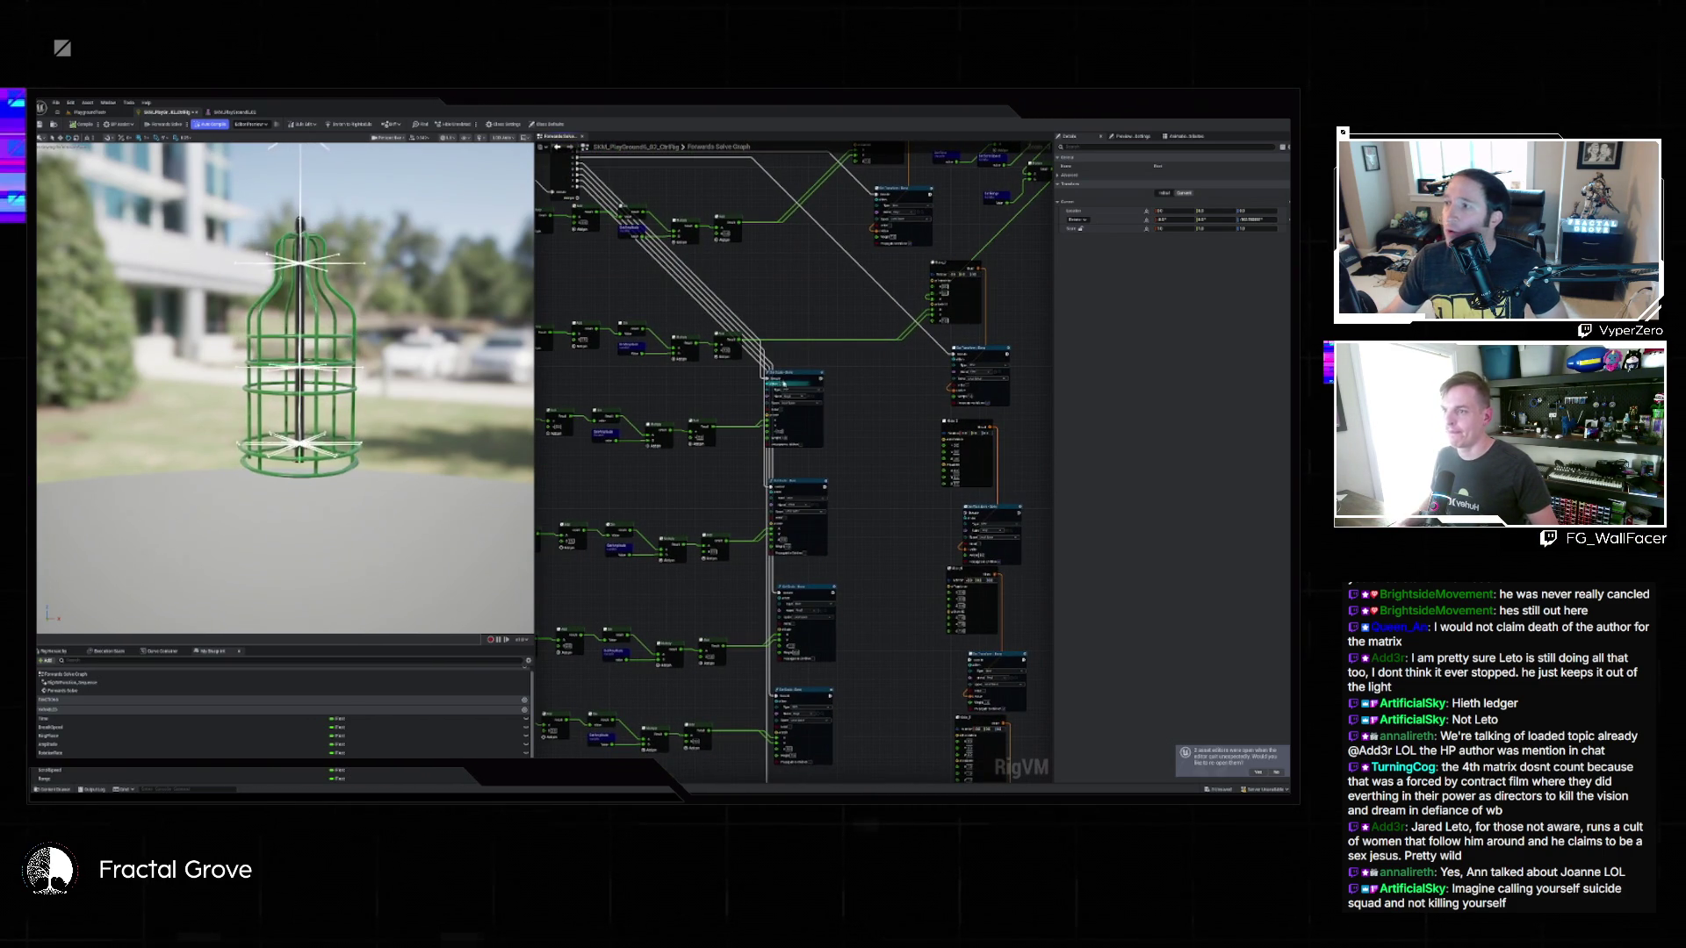
{"action": "left_click_drag", "start_coordinate": [769, 378], "coordinate": [993, 532]}
{"action": "left_click", "coordinate": [993, 532]}
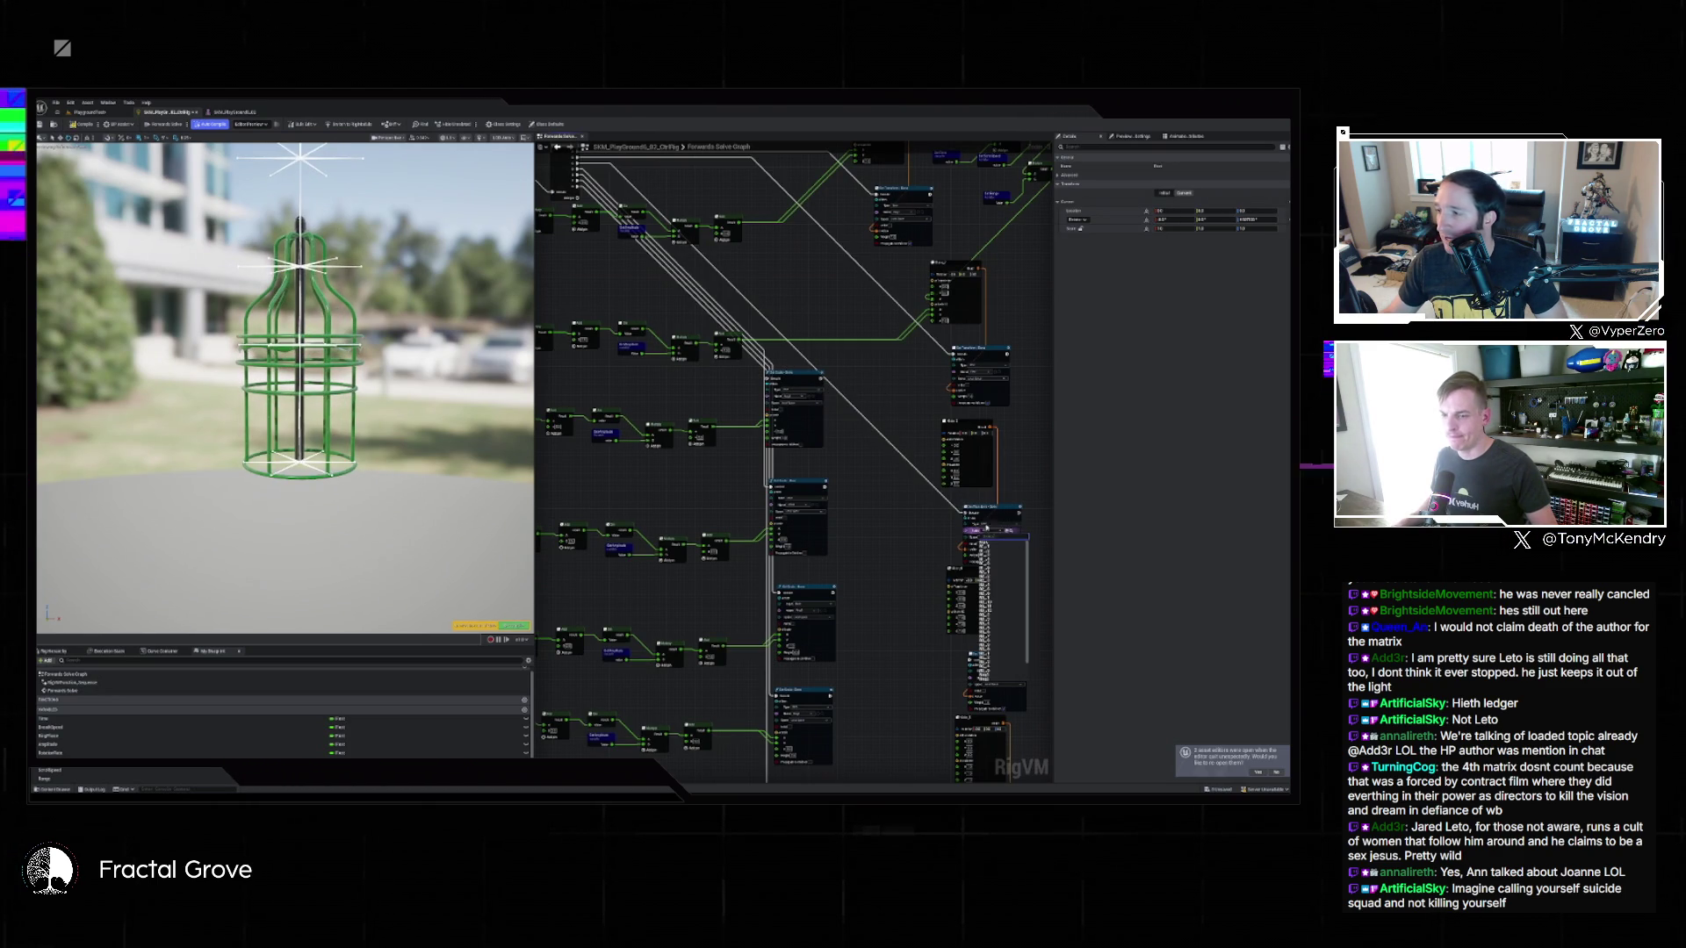
{"action": "left_click", "coordinate": [997, 665]}
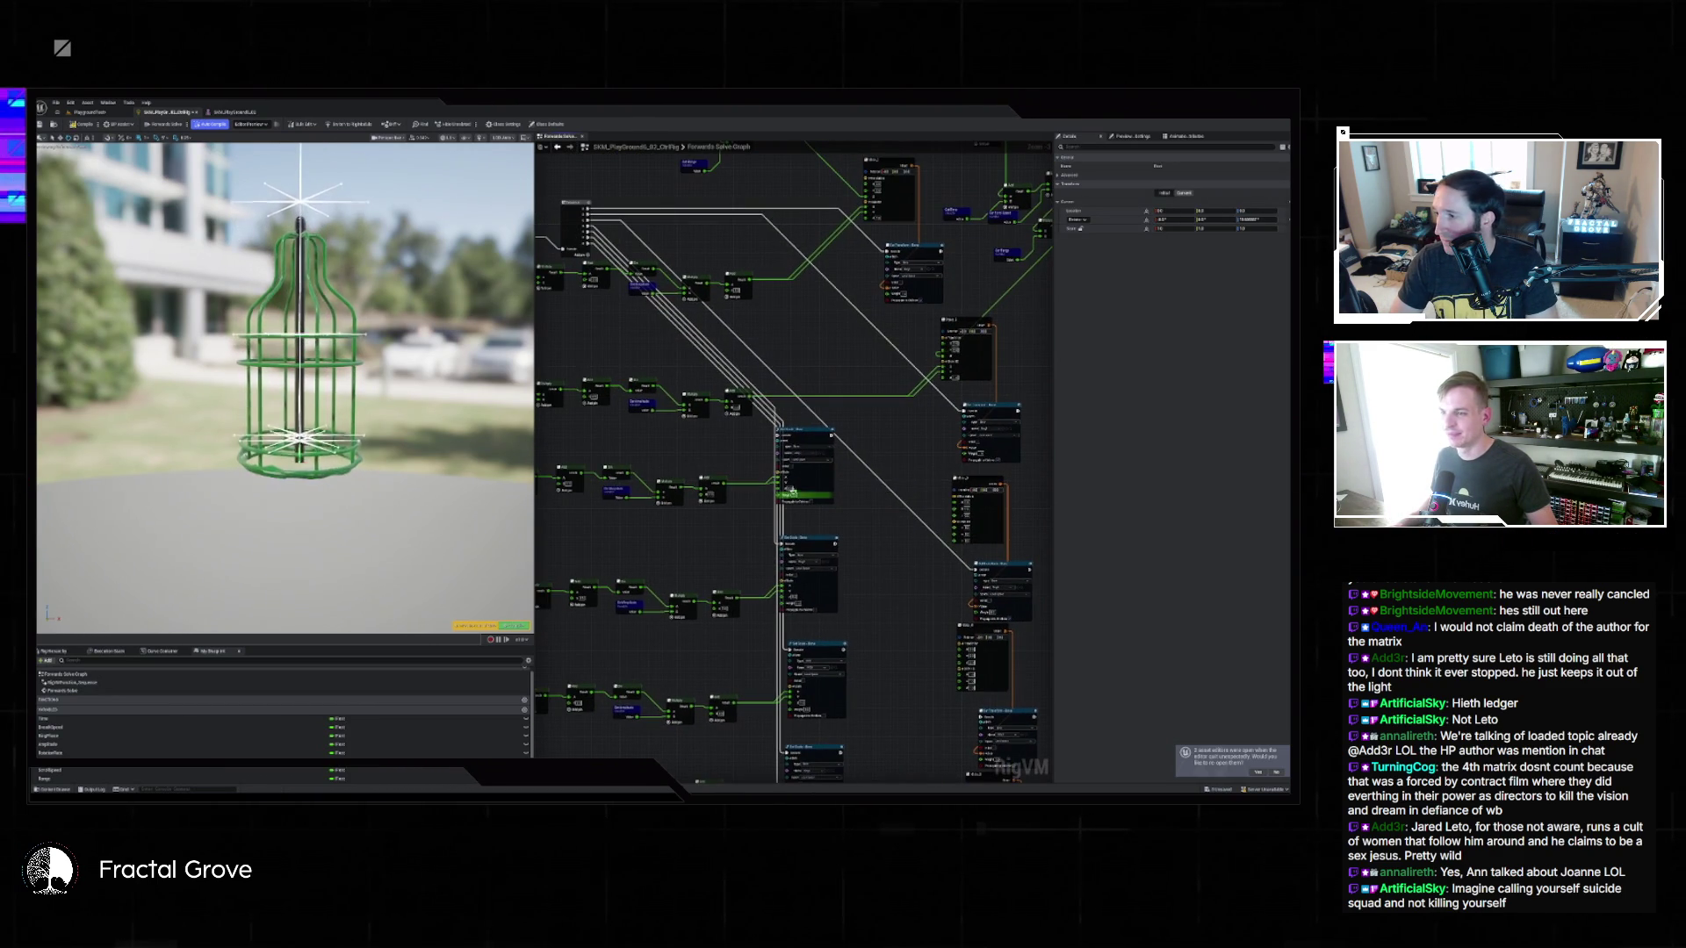
{"action": "mouse_move", "coordinate": [724, 484]}
{"action": "left_mouse_down"}
{"action": "mouse_move", "coordinate": [957, 534]}
{"action": "mouse_move", "coordinate": [859, 574]}
{"action": "left_mouse_up"}
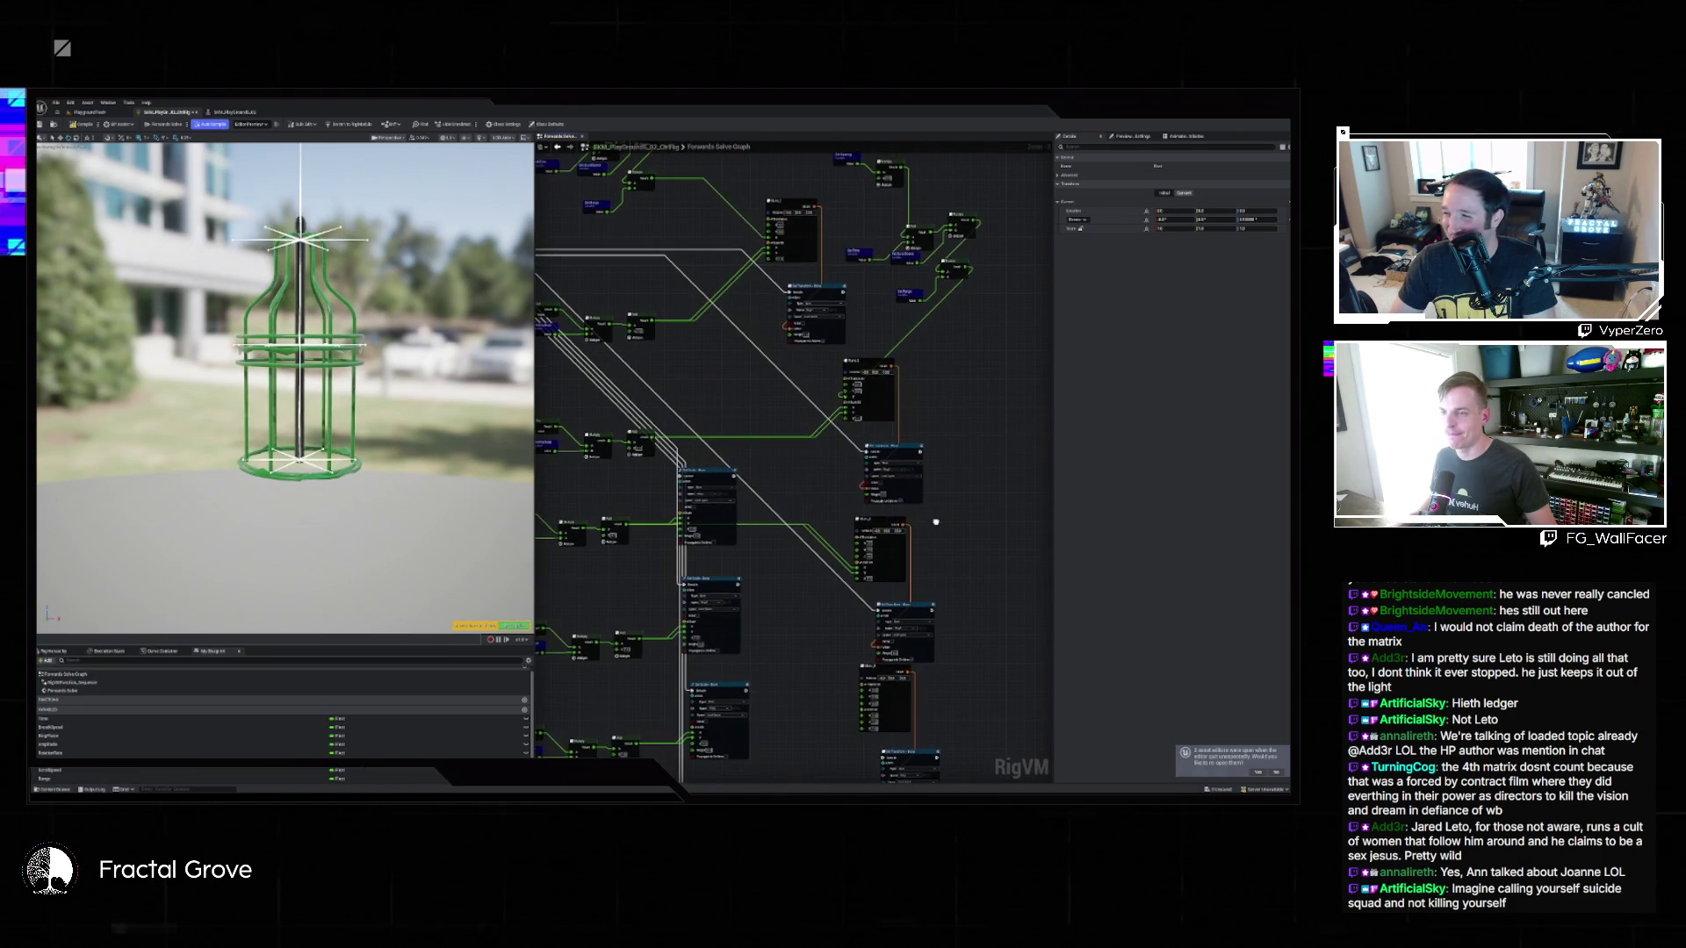
{"action": "left_click_drag", "start_coordinate": [871, 504], "coordinate": [836, 627]}
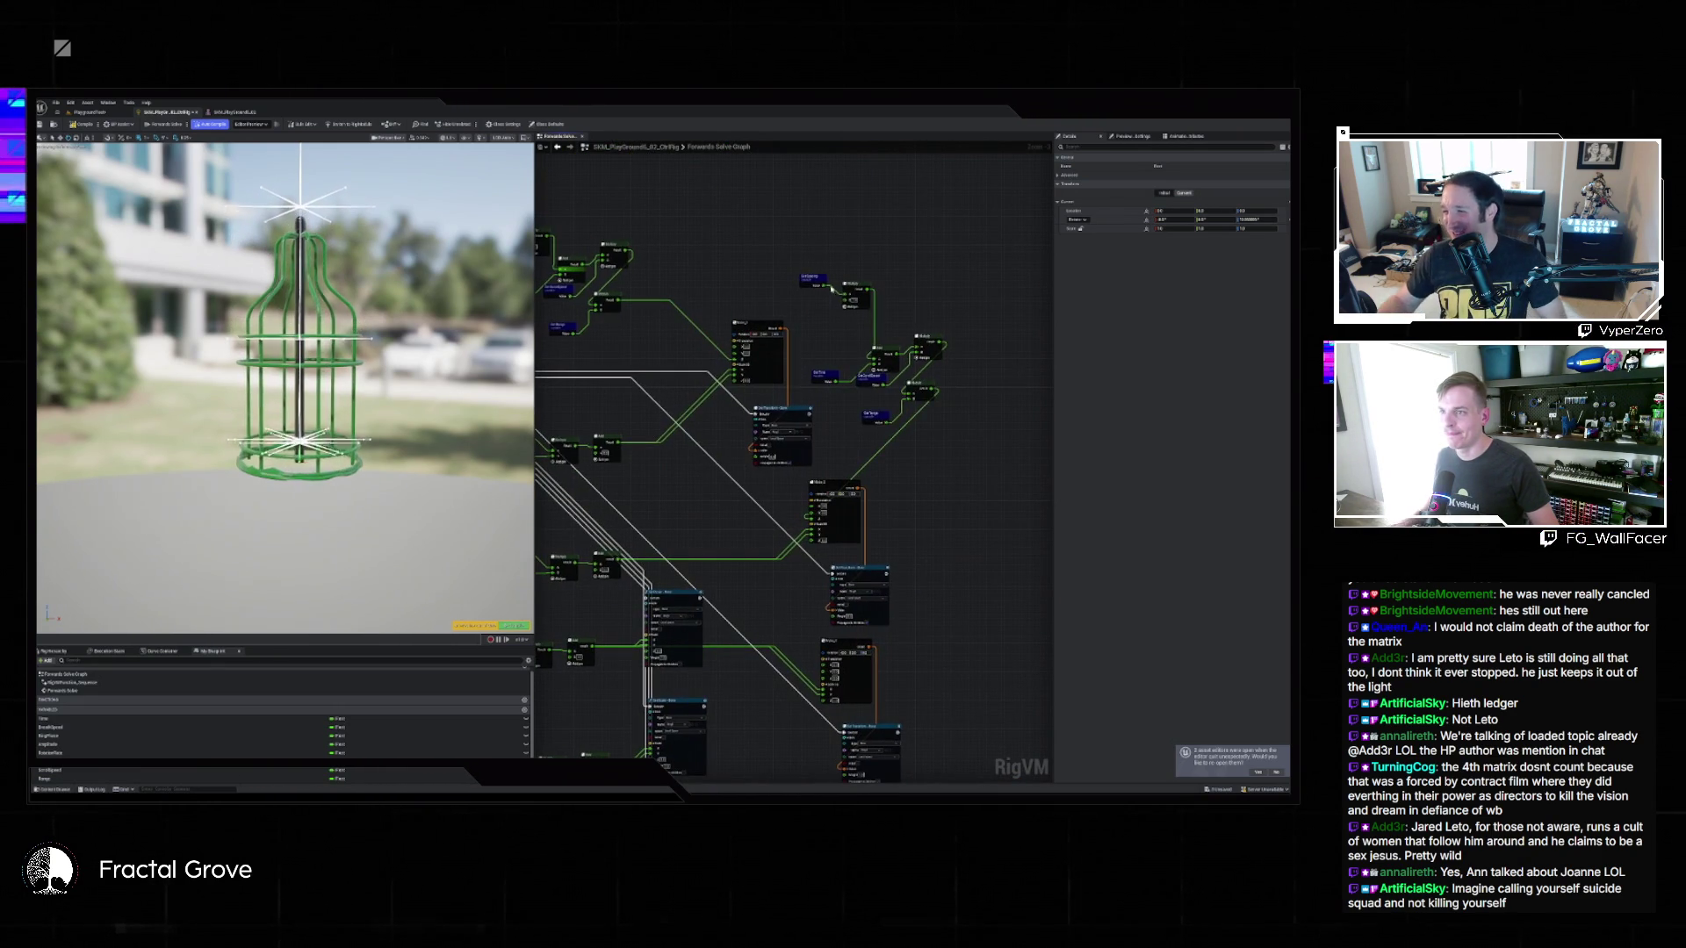
Box-select and reposition the math node cluster, then wire its Result into the Make node input.
{"action": "left_click_drag", "start_coordinate": [812, 256], "coordinate": [943, 420]}
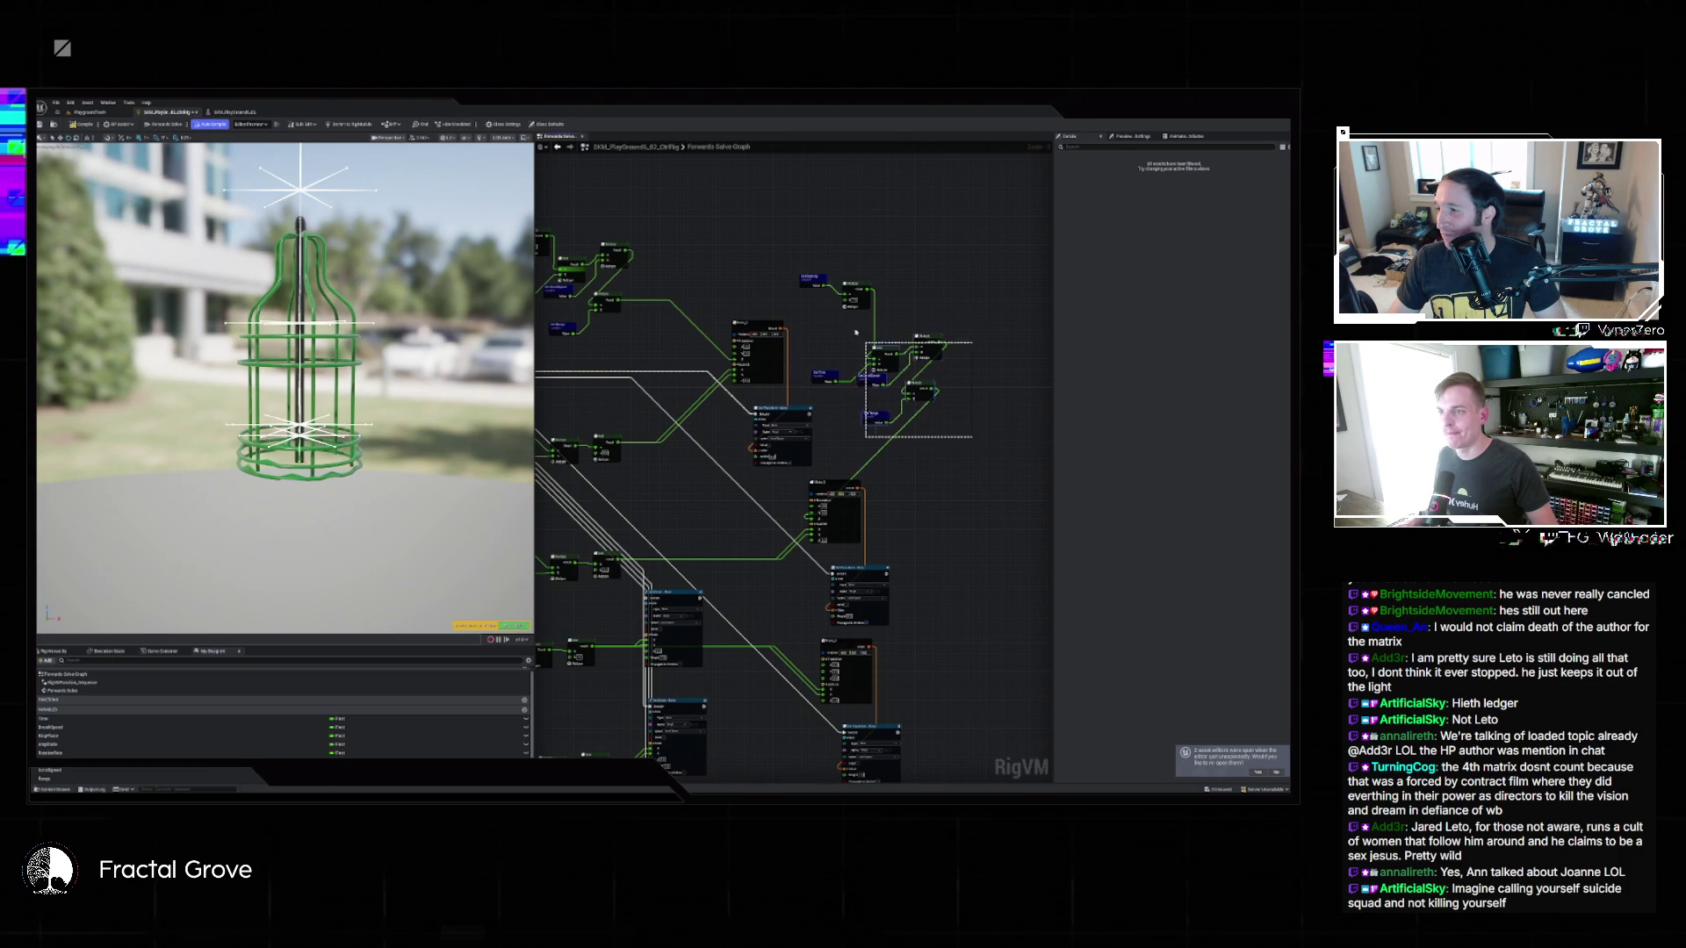
{"action": "left_click_drag", "start_coordinate": [826, 263], "coordinate": [913, 293]}
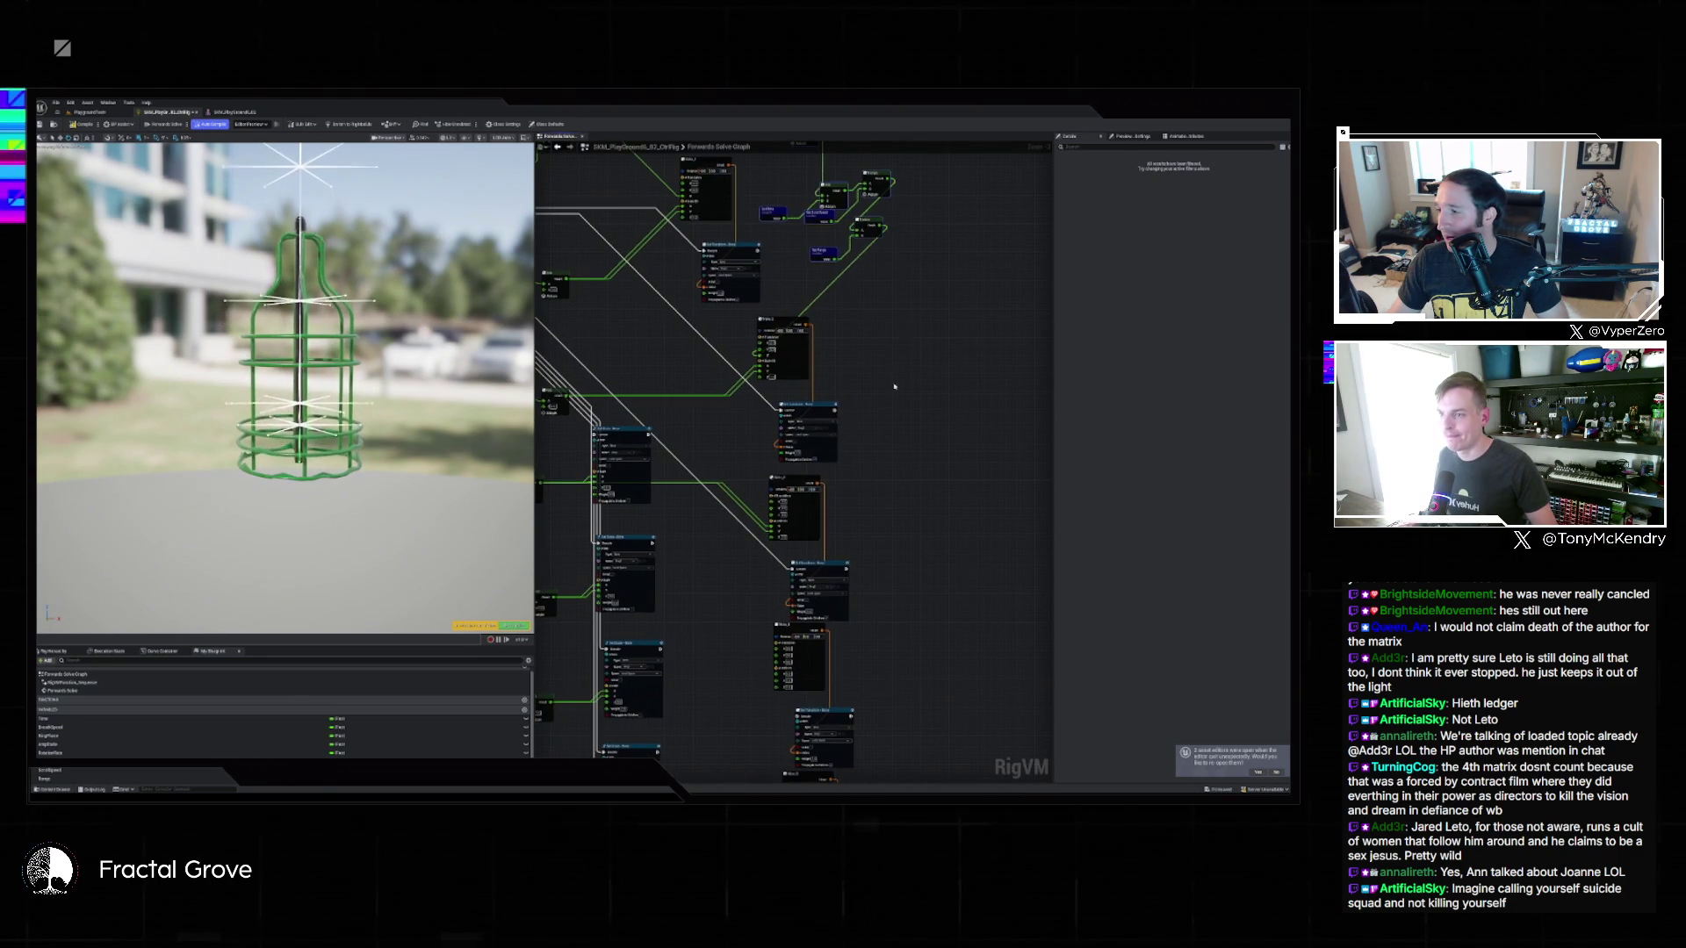
{"action": "left_click_drag", "start_coordinate": [887, 378], "coordinate": [902, 412]}
{"action": "scroll", "coordinate": [960, 418], "scroll_direction": "up", "scroll_amount": 2}
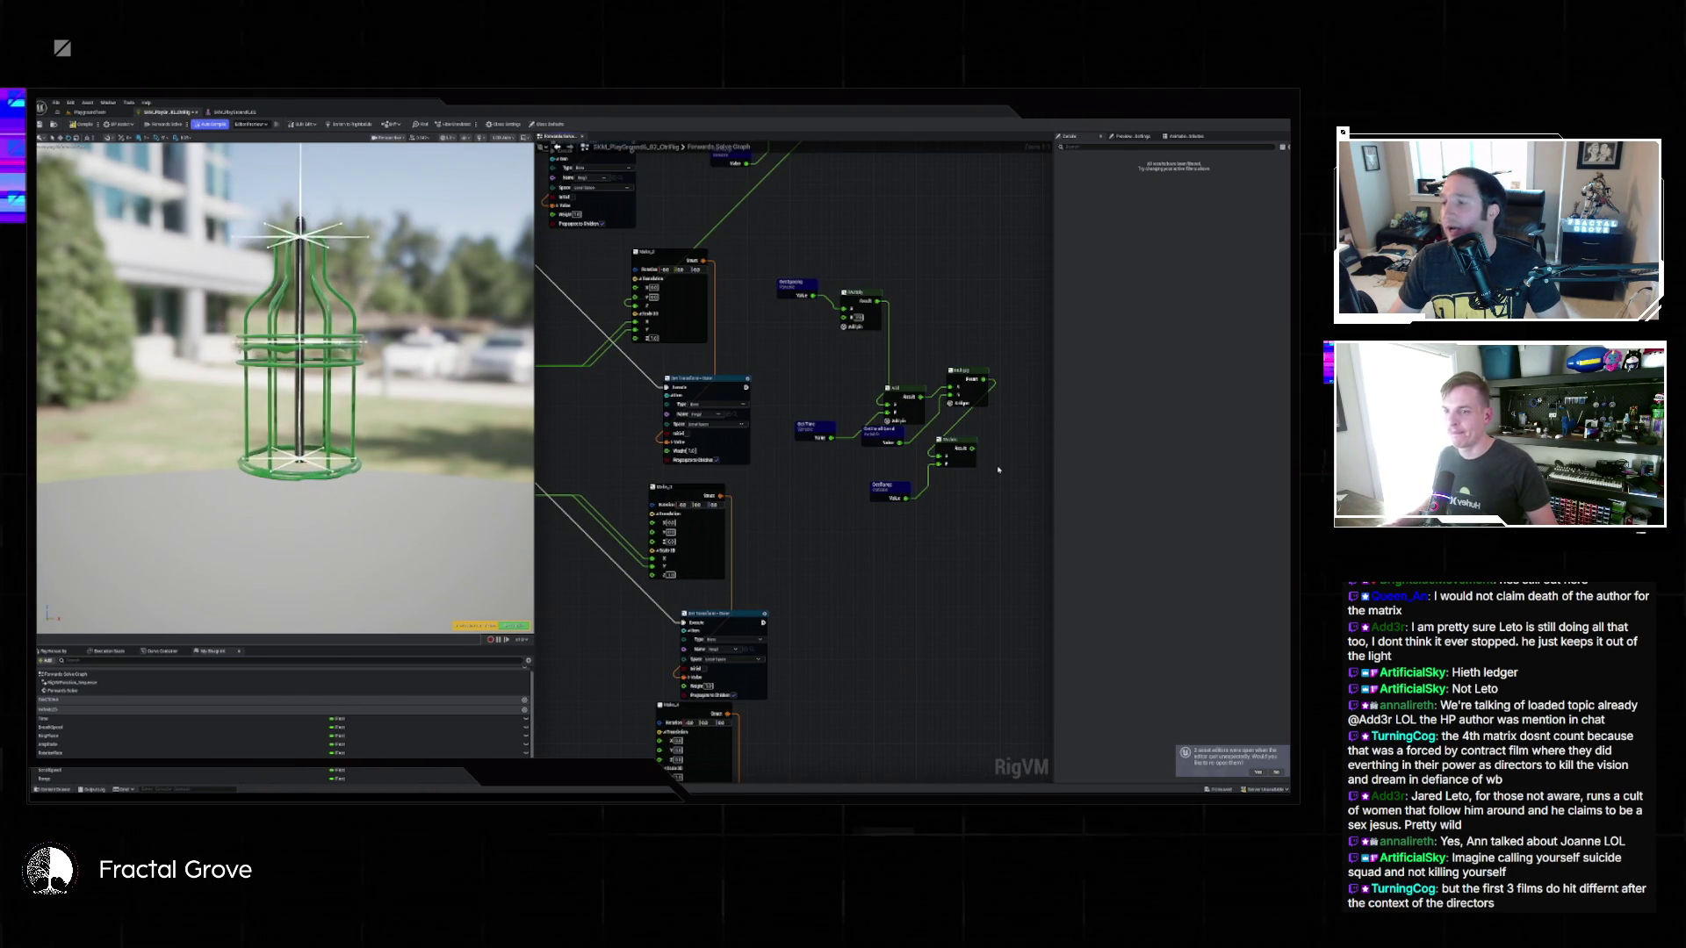
{"action": "left_click_drag", "start_coordinate": [974, 449], "coordinate": [670, 533]}
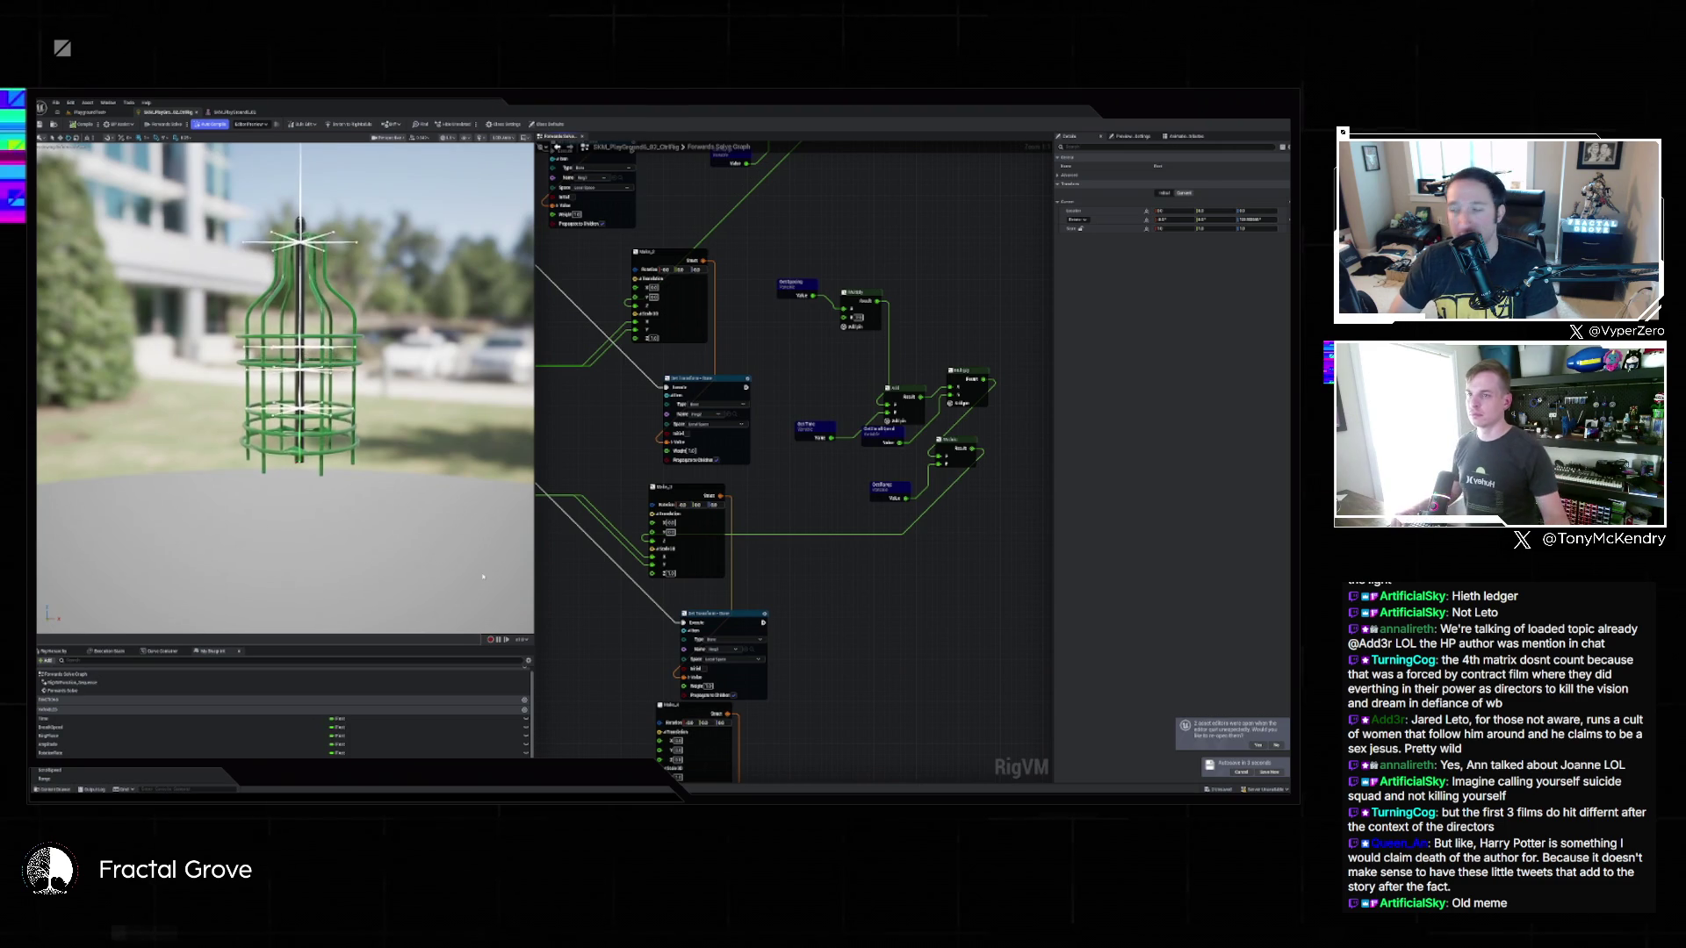
Delete the first Set Scale node and connect the Add node's output to the next node.
{"action": "scroll", "coordinate": [808, 586], "scroll_direction": "down", "scroll_amount": 3}
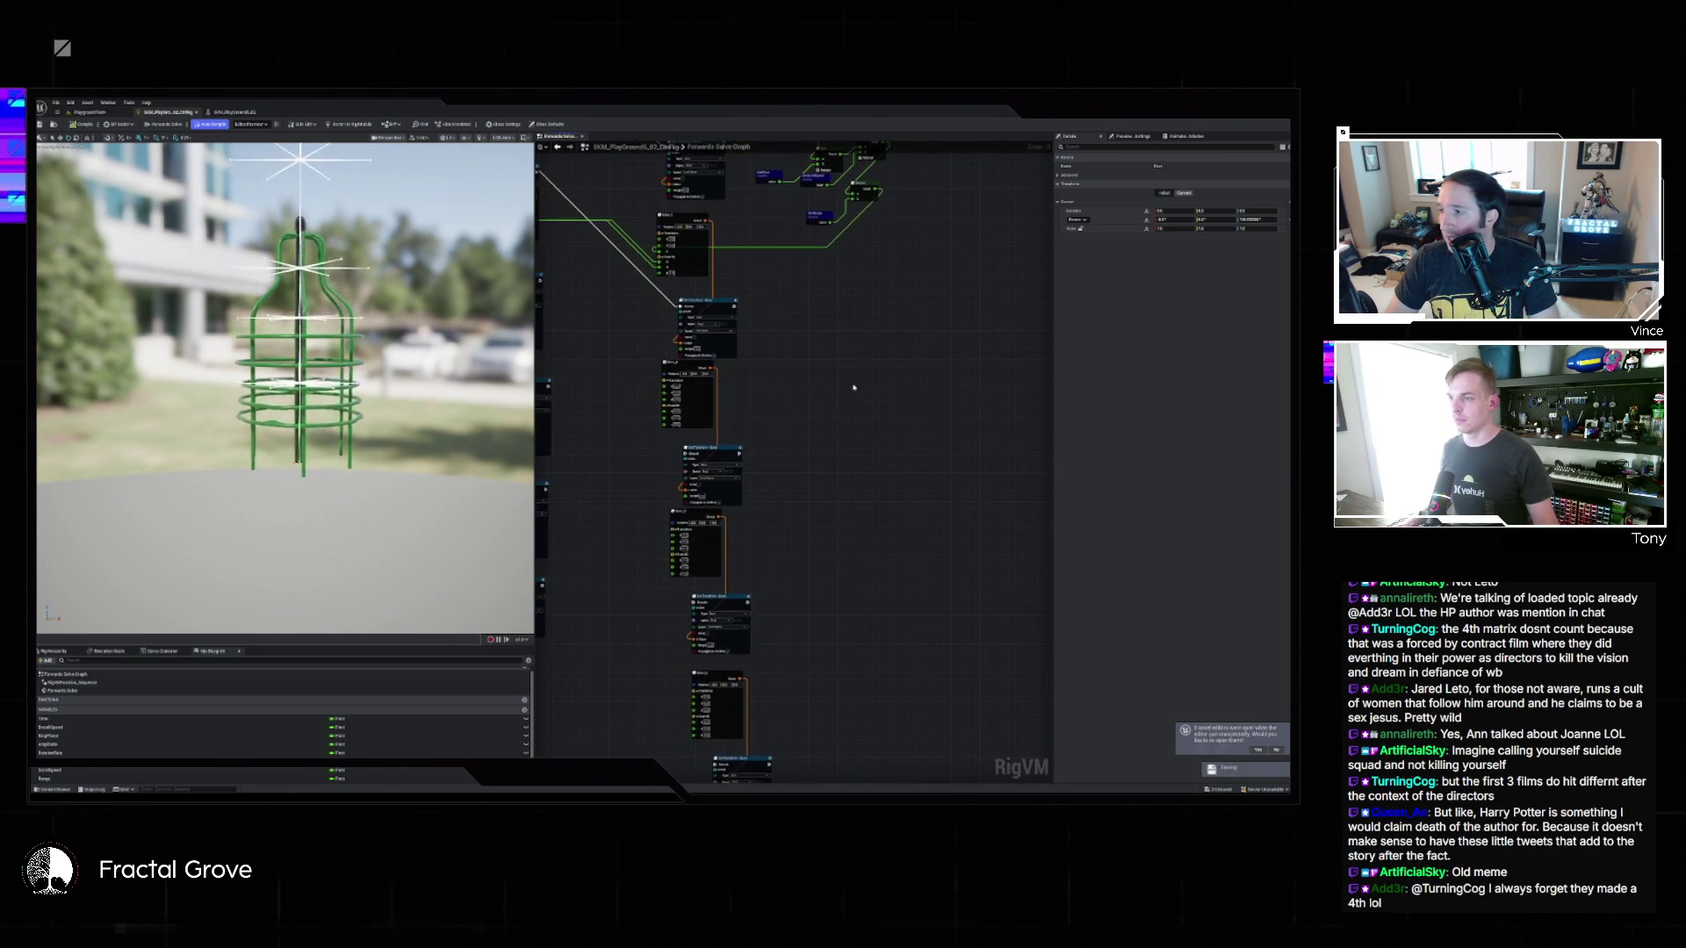
{"action": "mouse_move", "coordinate": [823, 522]}
{"action": "left_mouse_down"}
{"action": "mouse_move", "coordinate": [862, 365]}
{"action": "mouse_move", "coordinate": [917, 471]}
{"action": "mouse_move", "coordinate": [903, 467]}
{"action": "left_mouse_up"}
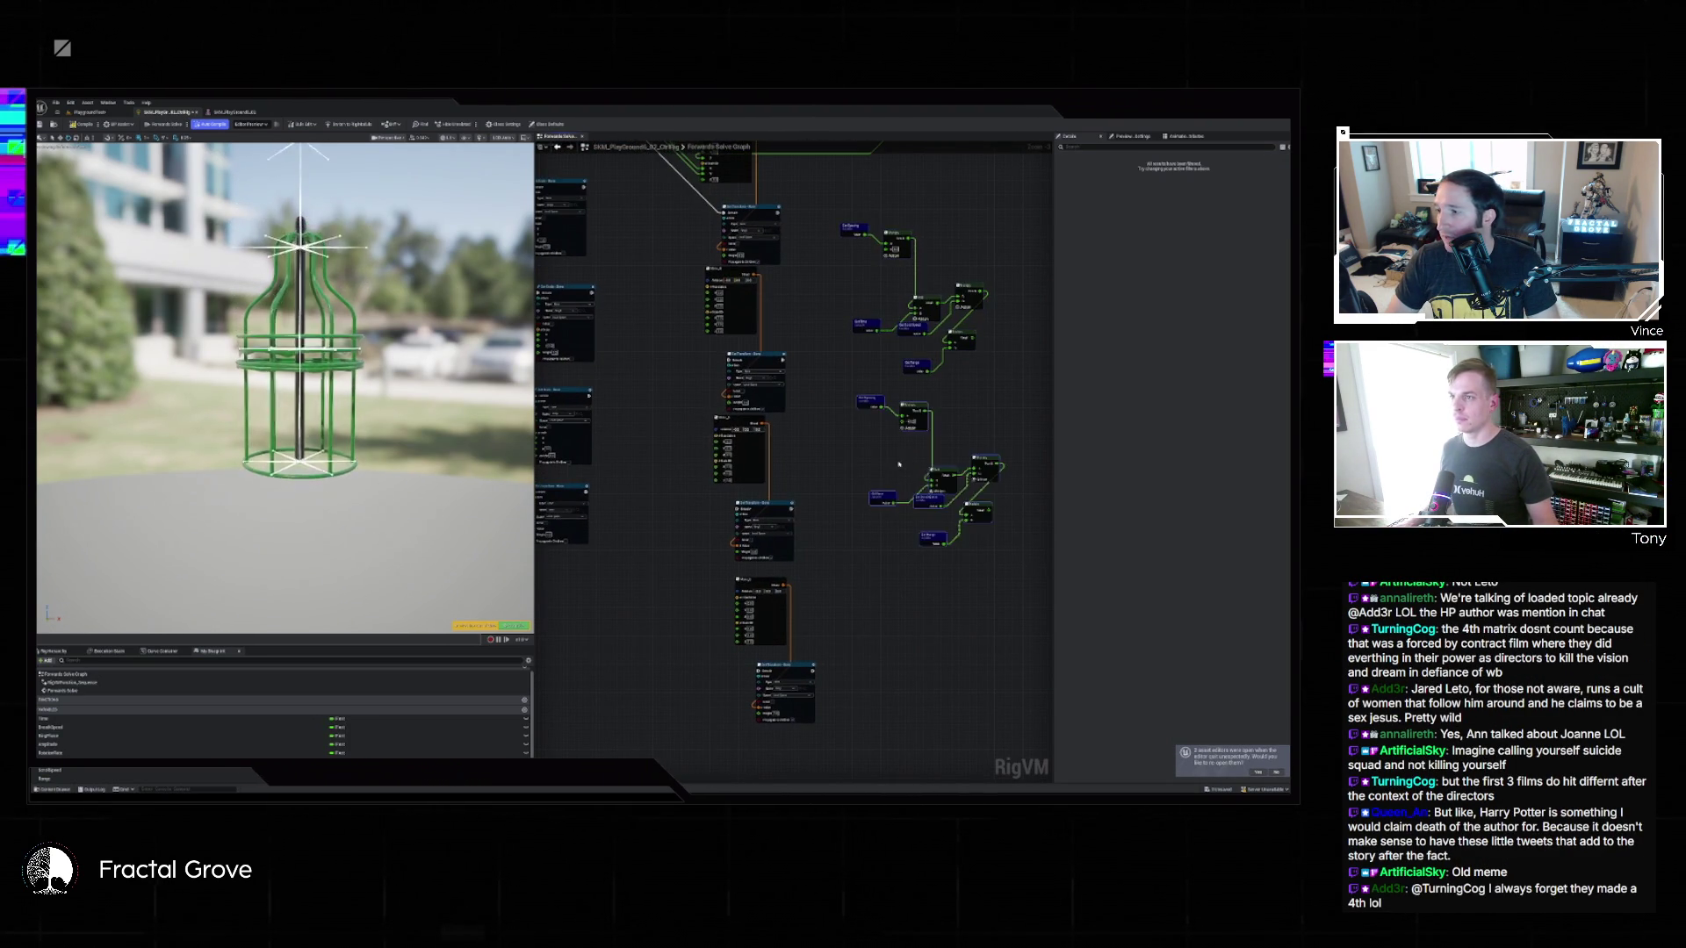
{"action": "scroll", "coordinate": [825, 337], "scroll_direction": "up", "scroll_amount": 3}
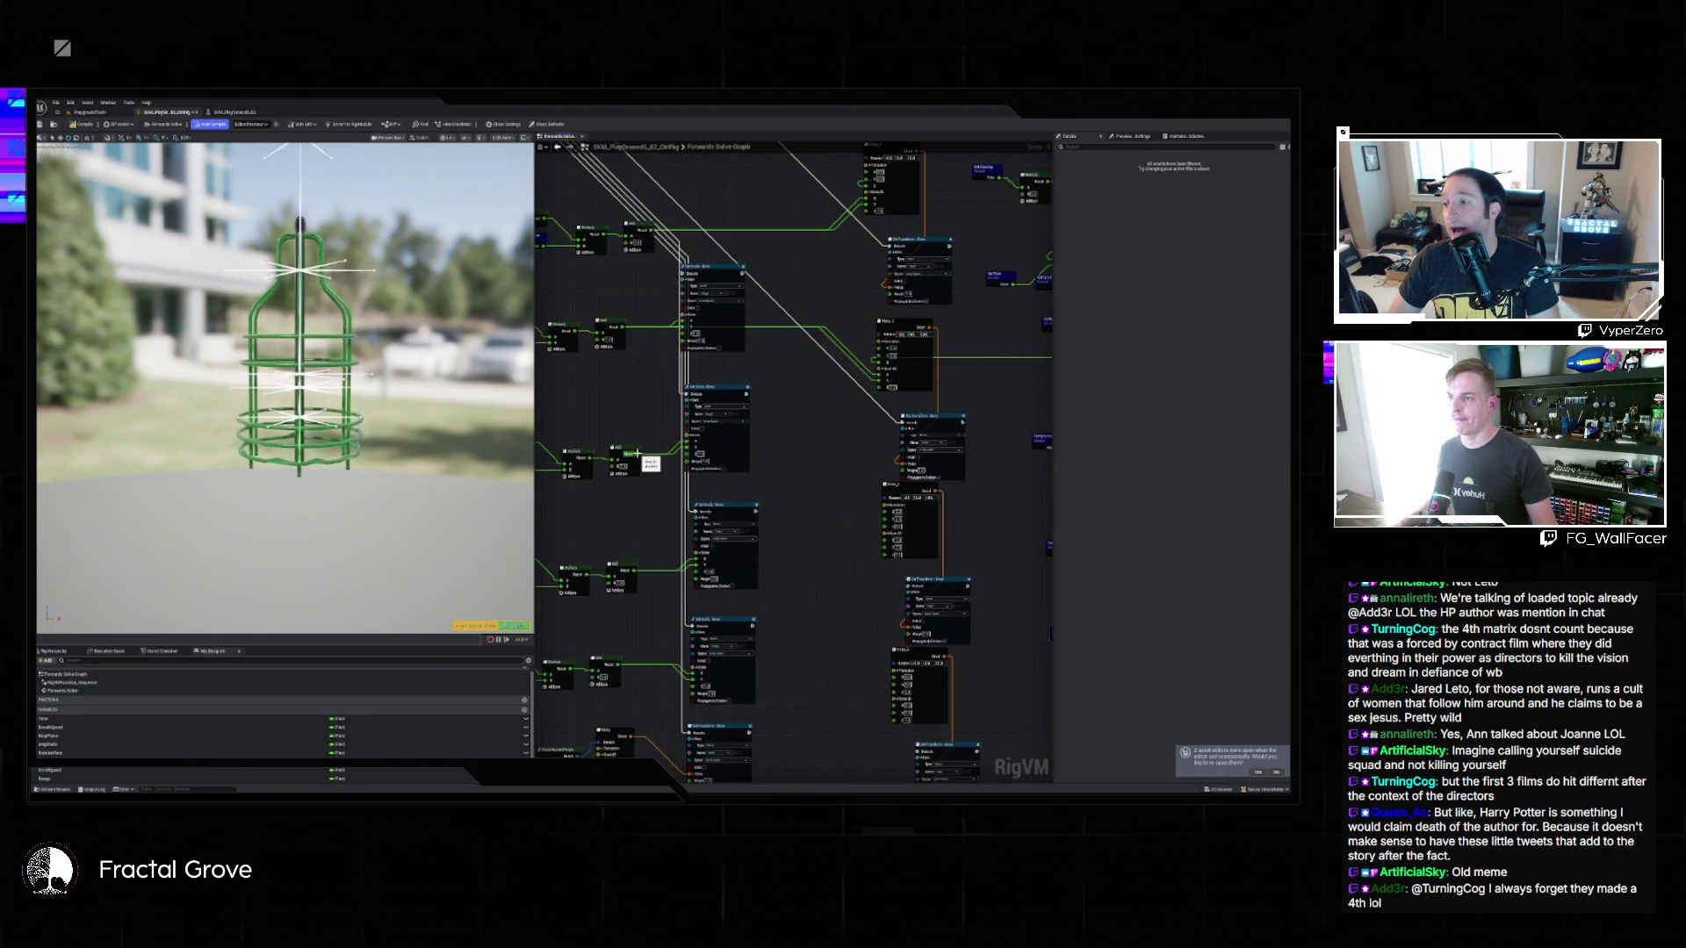
{"action": "left_click", "coordinate": [717, 268]}
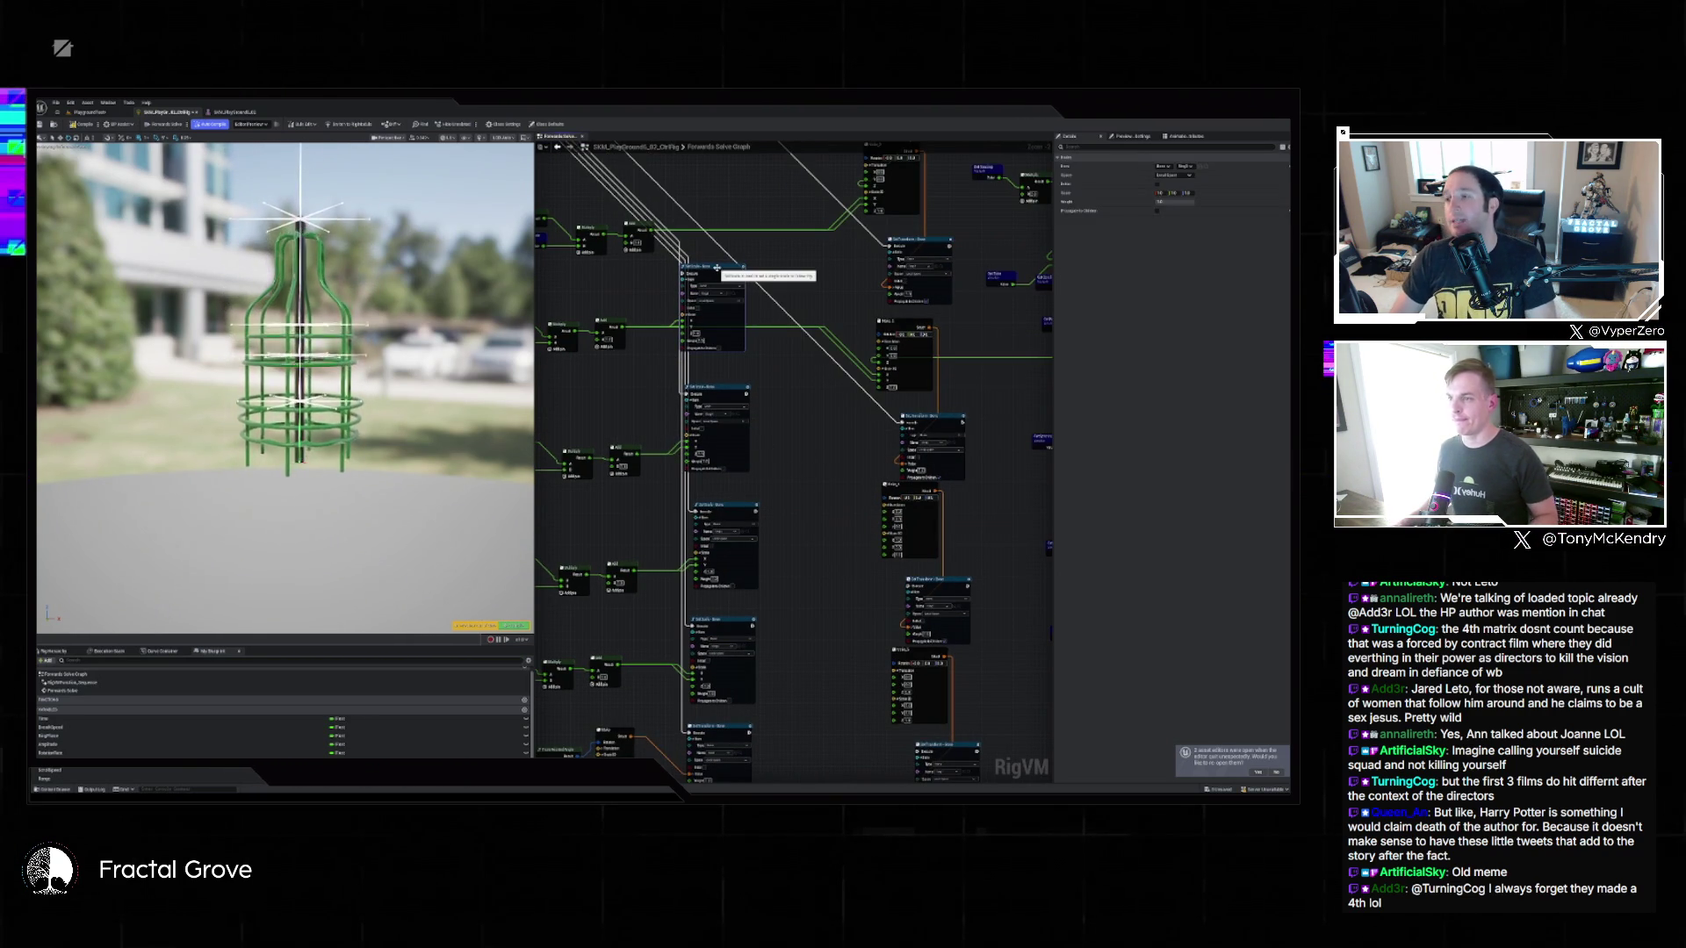
{"action": "key", "text": "Delete"}
{"action": "mouse_move", "coordinate": [635, 458]}
{"action": "left_mouse_down"}
{"action": "mouse_move", "coordinate": [892, 479]}
{"action": "mouse_move", "coordinate": [885, 534]}
{"action": "mouse_move", "coordinate": [772, 500]}
{"action": "mouse_move", "coordinate": [882, 534]}
{"action": "left_mouse_up"}
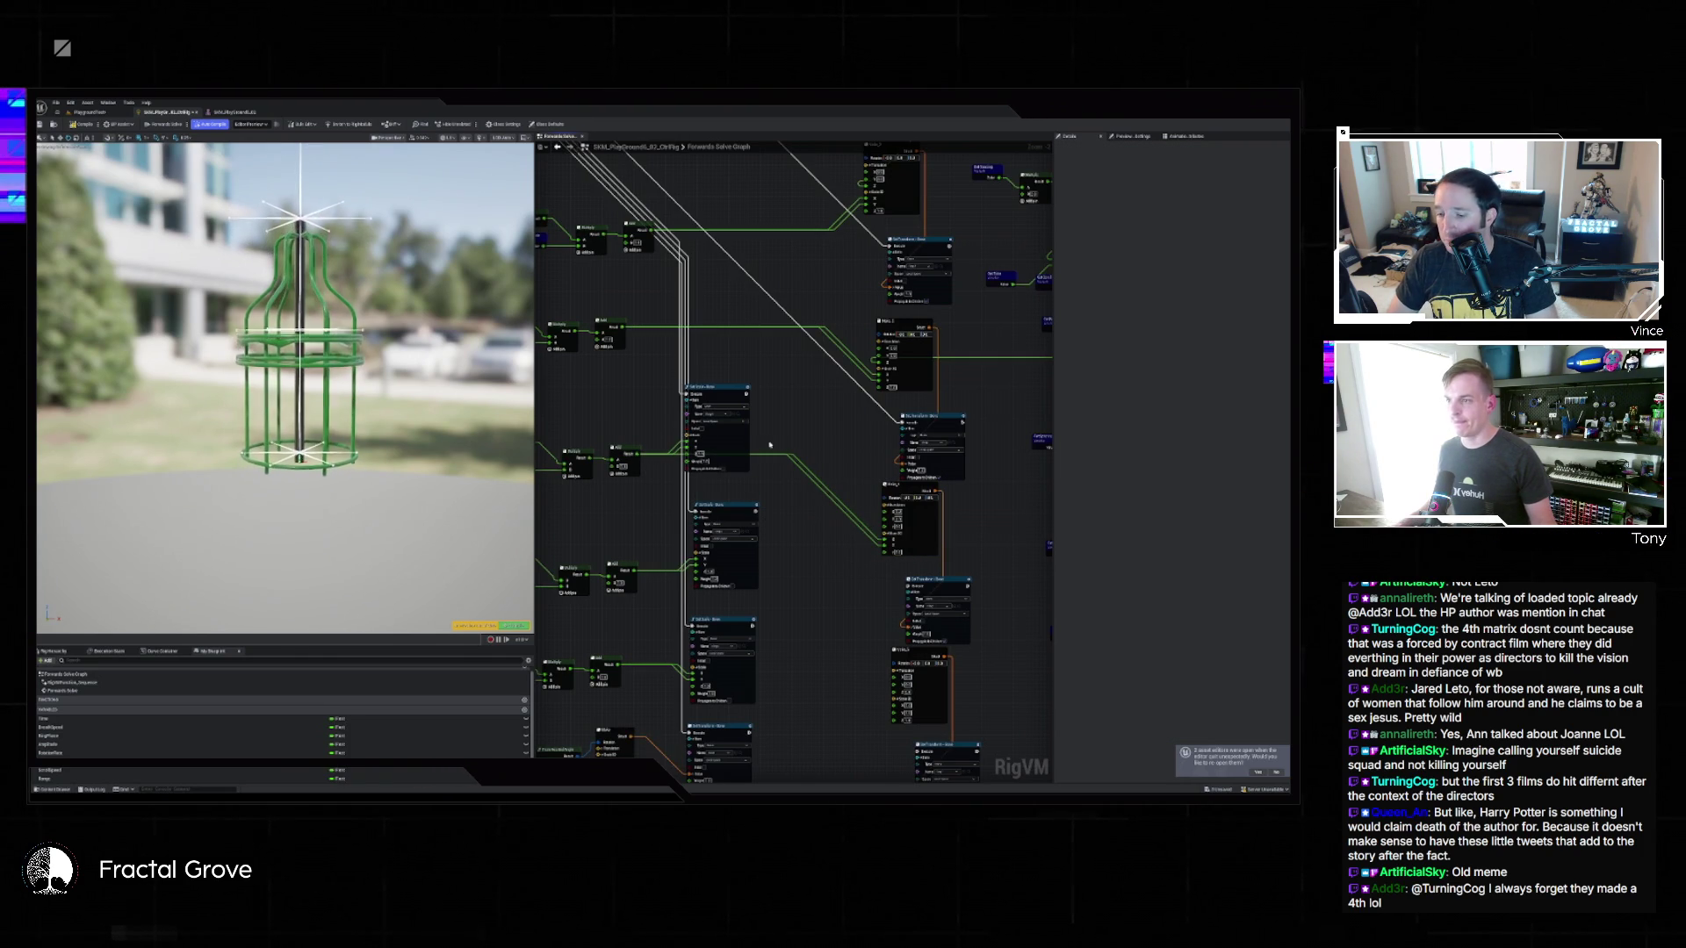
Detach the execution wire, delete the remaining Set Scale node, and open the lower Set Transform's bone list.
{"action": "mouse_move", "coordinate": [693, 397]}
{"action": "left_mouse_down"}
{"action": "mouse_move", "coordinate": [917, 501]}
{"action": "mouse_move", "coordinate": [830, 516]}
{"action": "mouse_move", "coordinate": [887, 536]}
{"action": "mouse_move", "coordinate": [907, 586]}
{"action": "left_mouse_up"}
{"action": "left_click", "coordinate": [740, 436]}
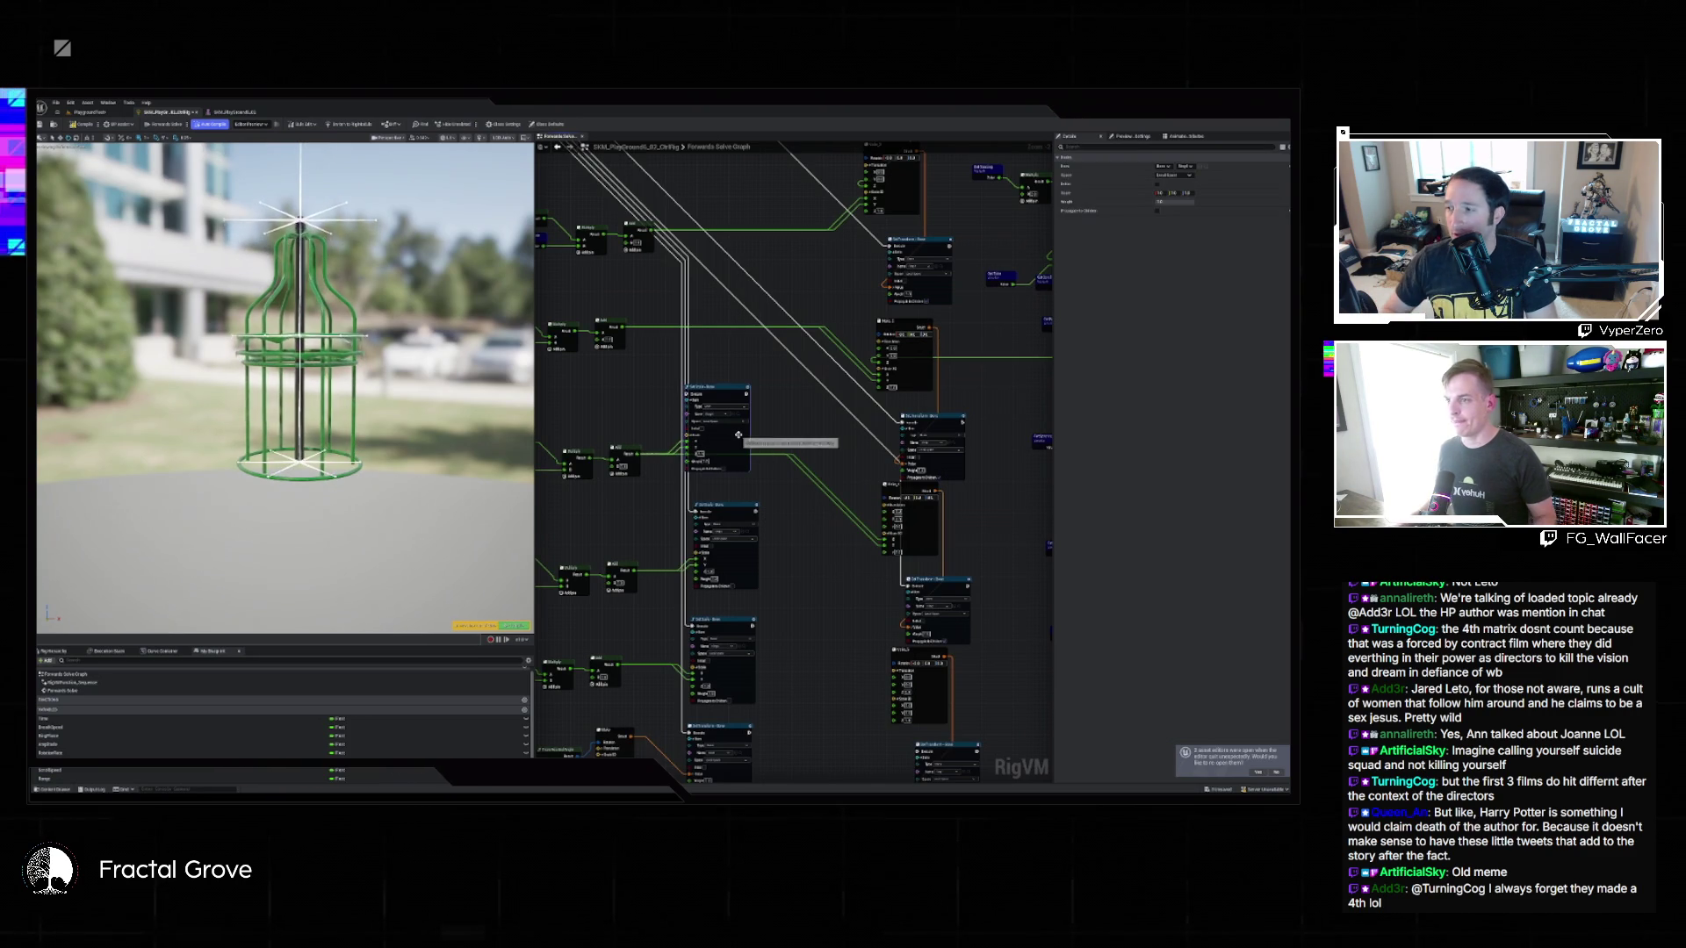
{"action": "key", "text": "Delete"}
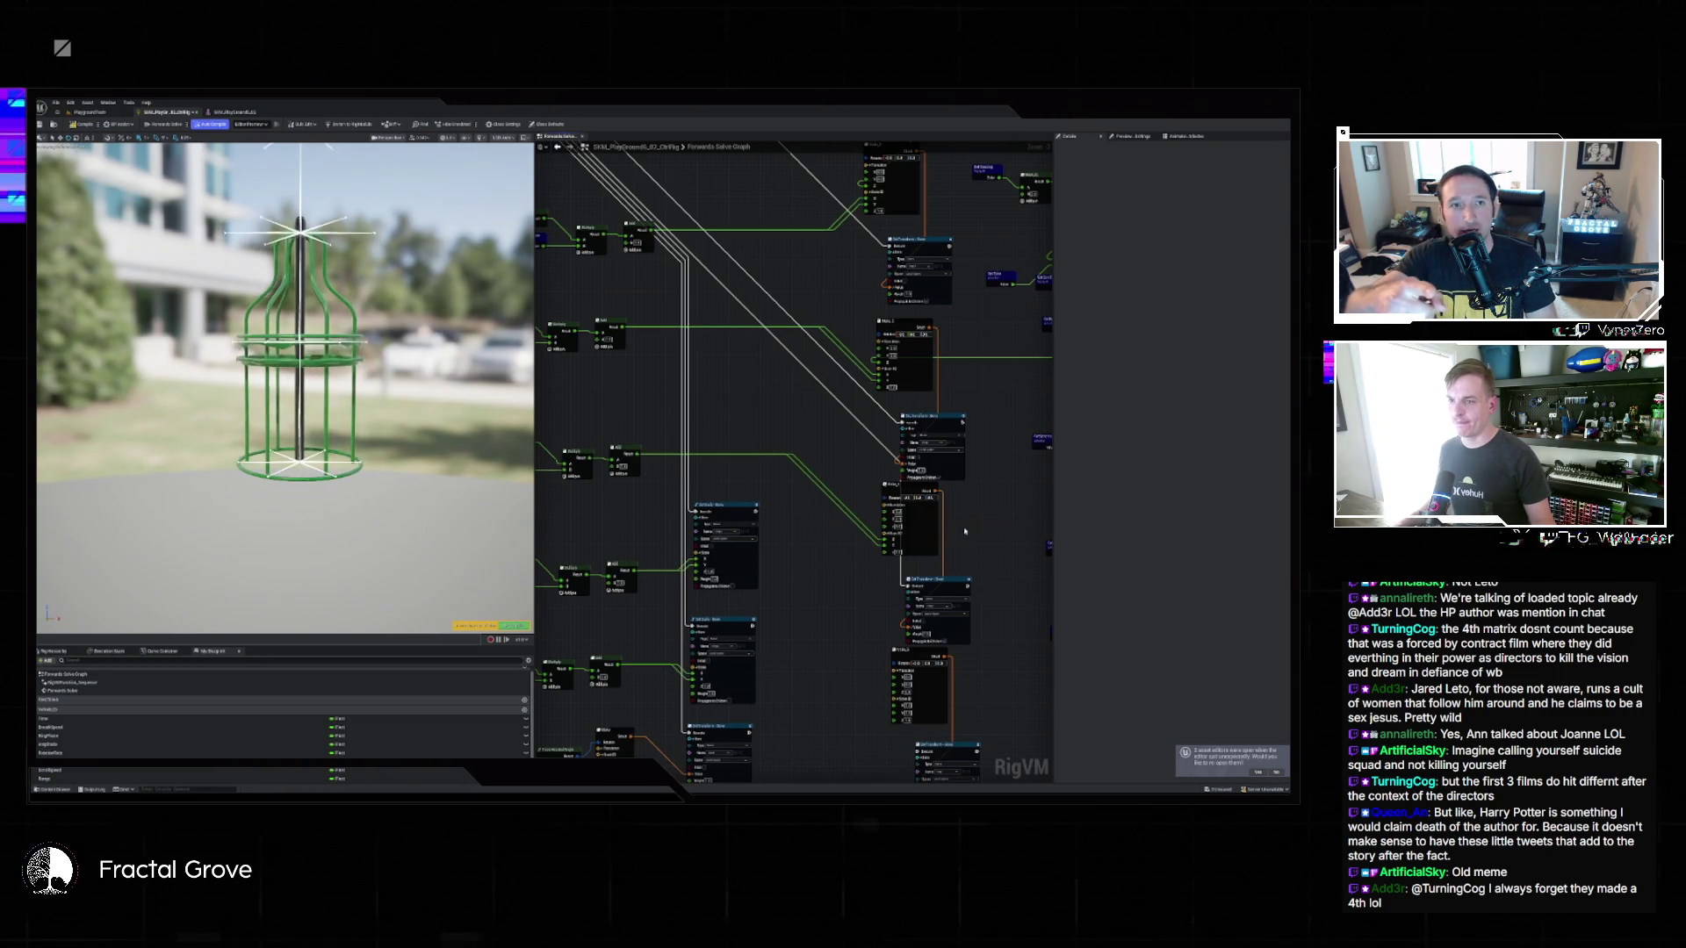
{"action": "left_click_drag", "start_coordinate": [978, 569], "coordinate": [878, 465]}
{"action": "scroll", "coordinate": [845, 502], "scroll_direction": "up", "scroll_amount": 2}
{"action": "left_click", "coordinate": [845, 501]}
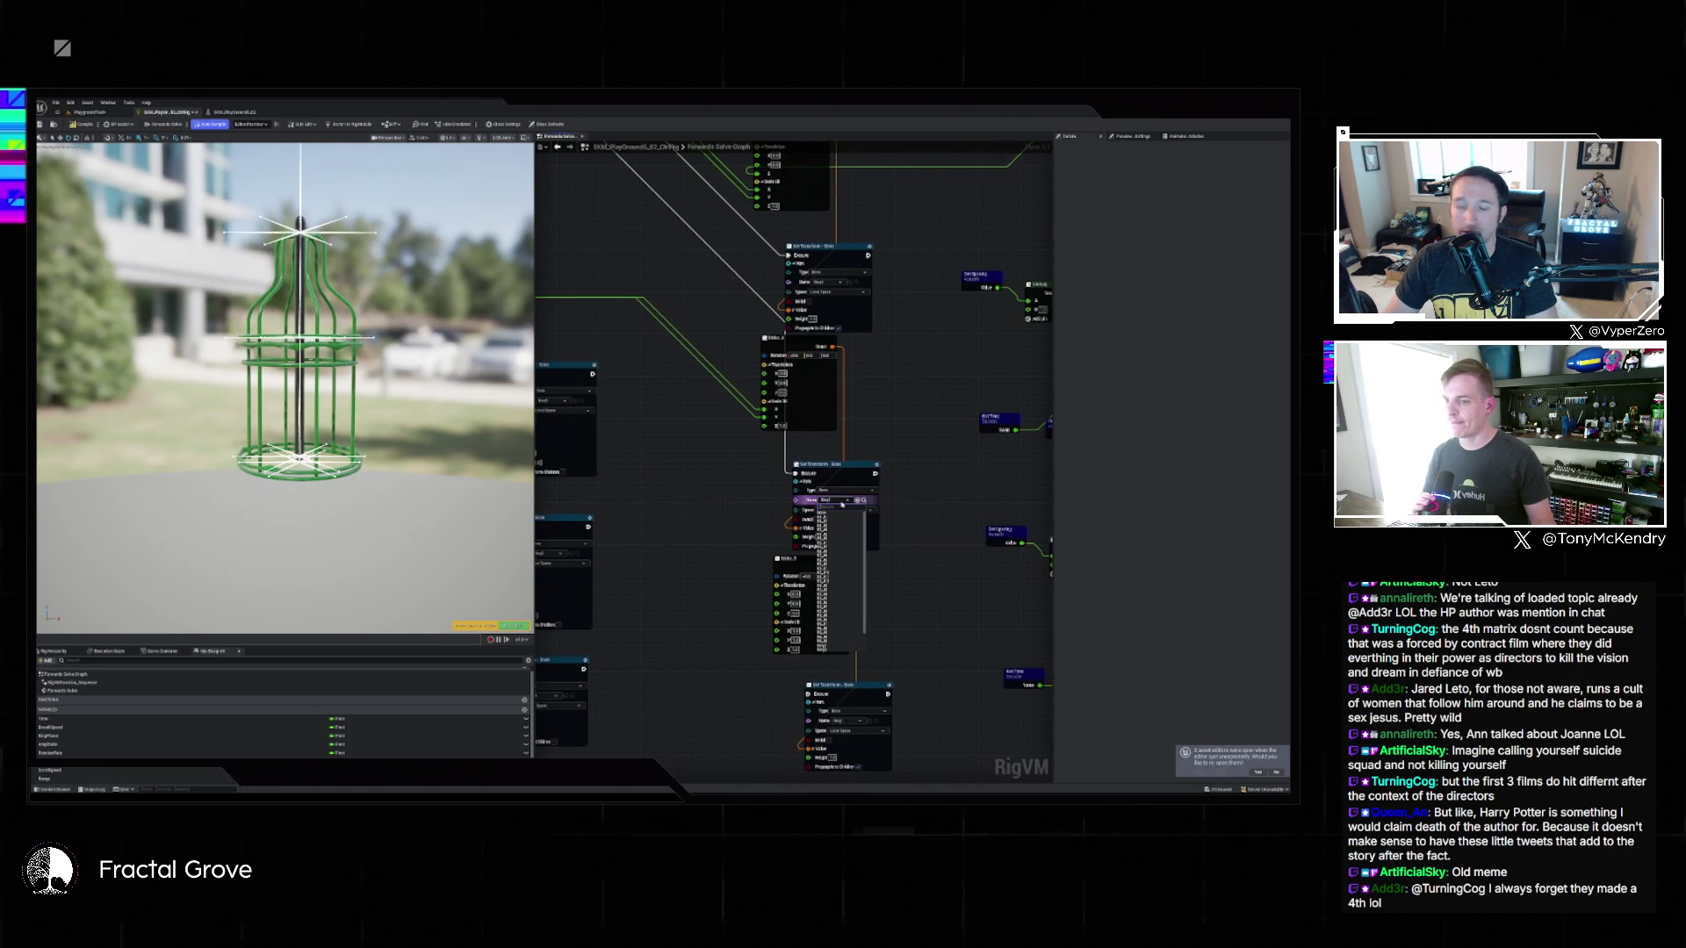
Wire the Multiply node's result into the input pin of the transform node on its left.
{"action": "left_click", "coordinate": [898, 560]}
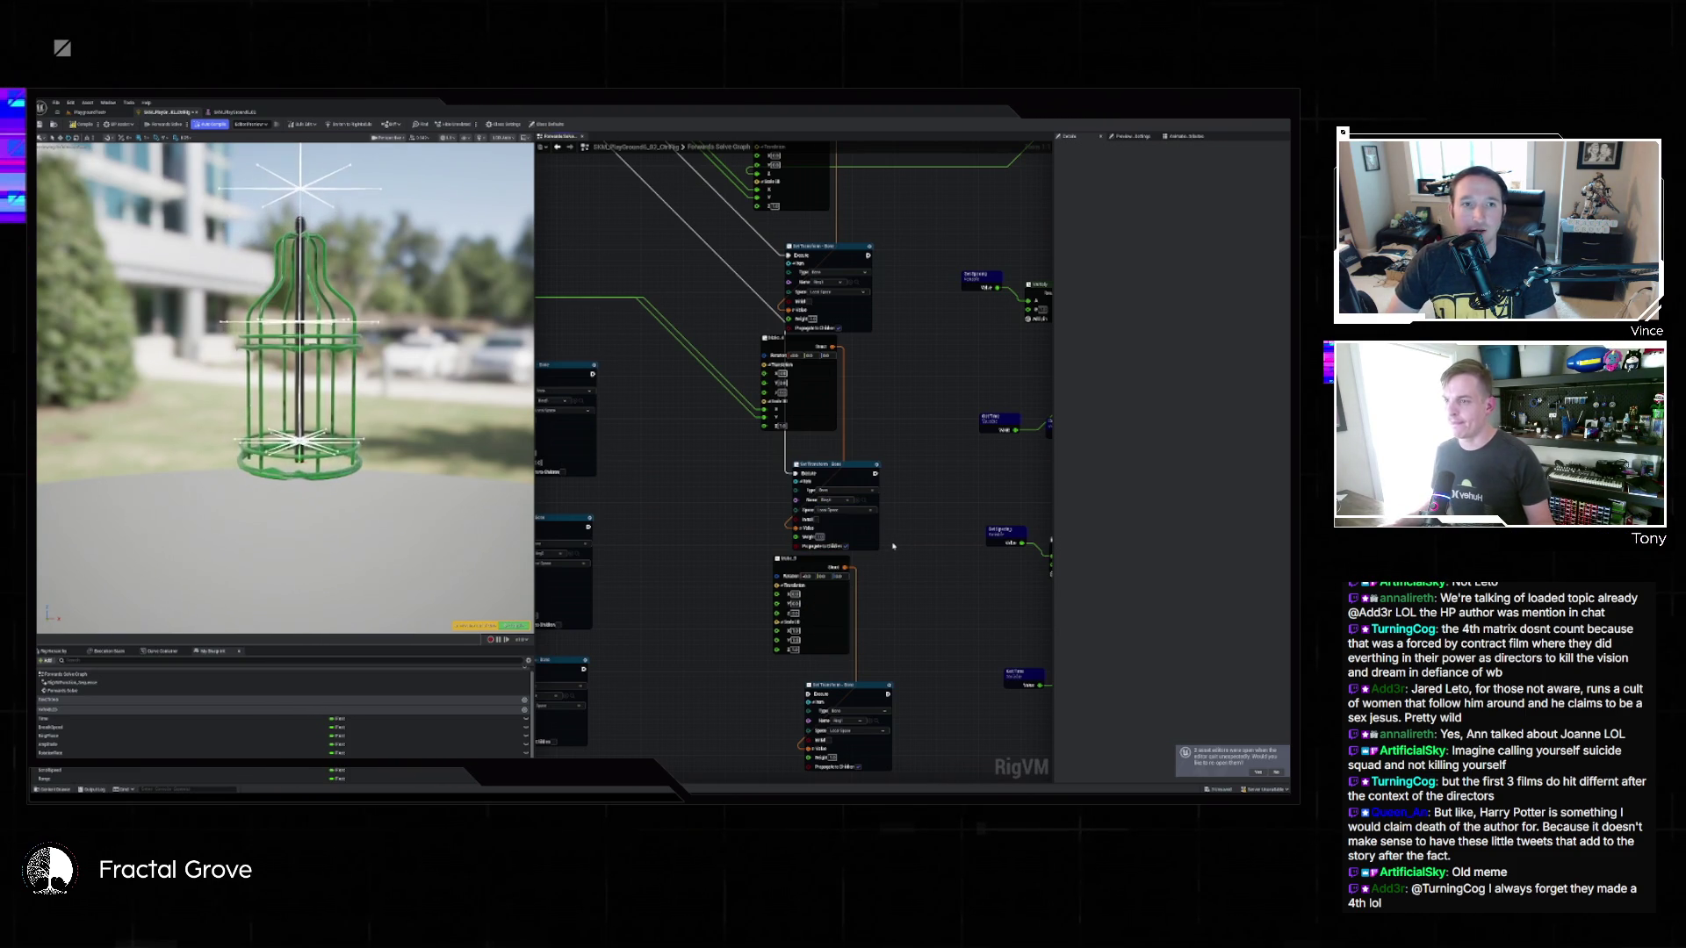
{"action": "left_click_drag", "start_coordinate": [889, 547], "coordinate": [627, 488]}
{"action": "scroll", "coordinate": [845, 531], "scroll_direction": "down", "scroll_amount": 2}
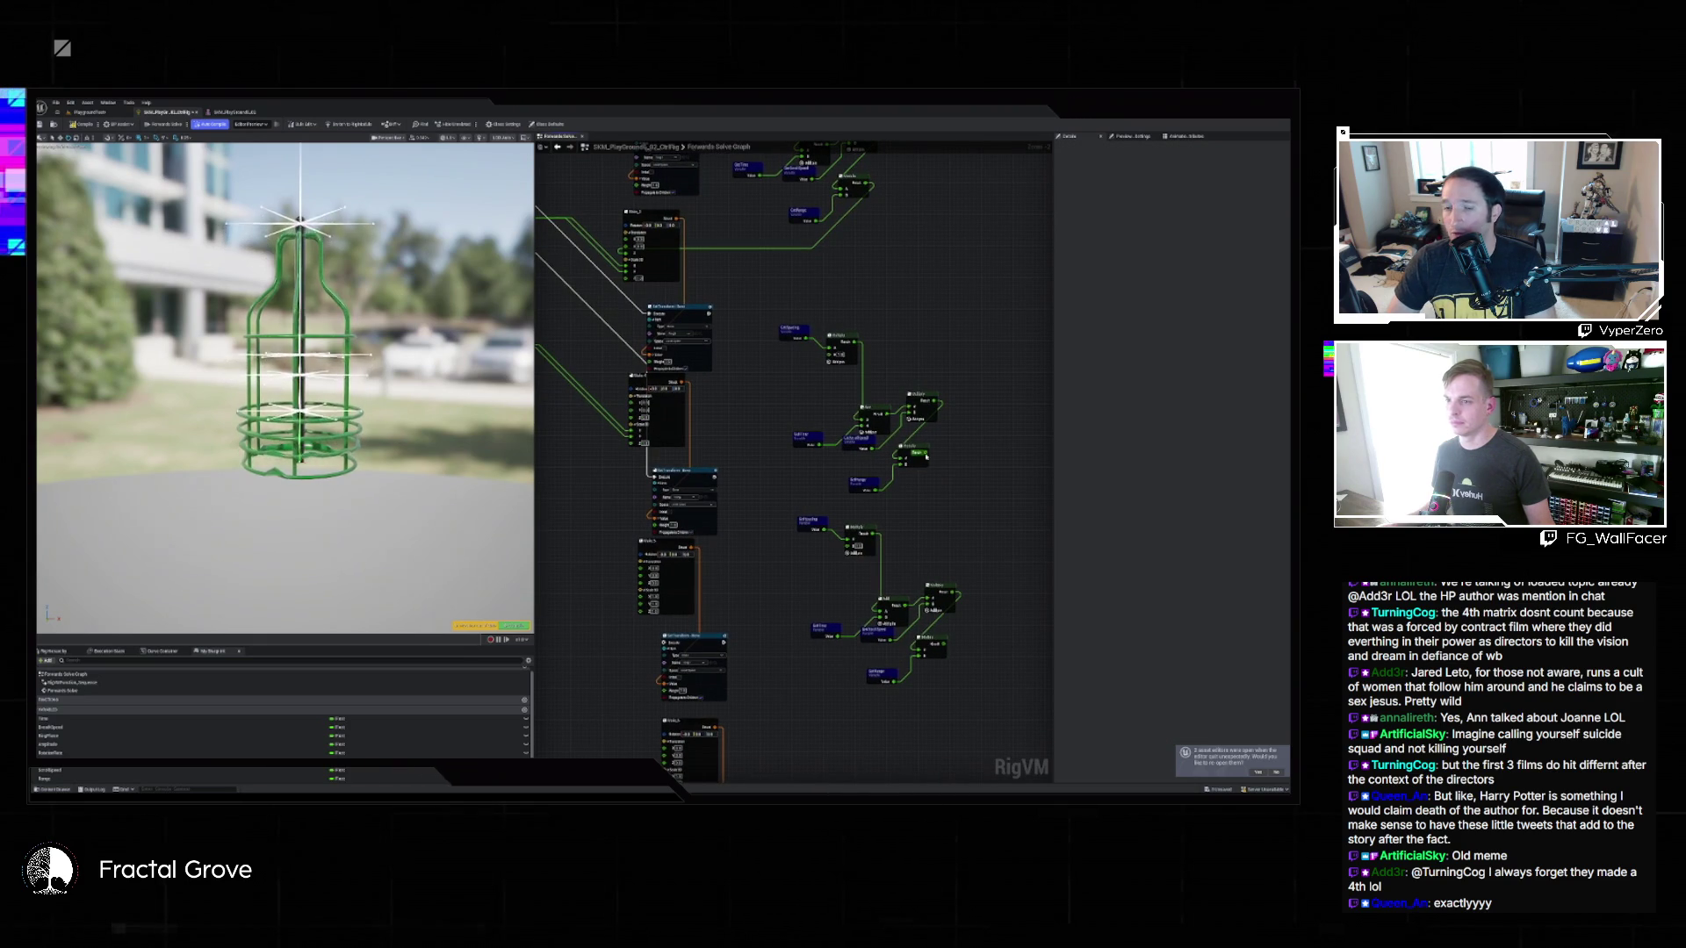
{"action": "left_click_drag", "start_coordinate": [925, 453], "coordinate": [974, 532]}
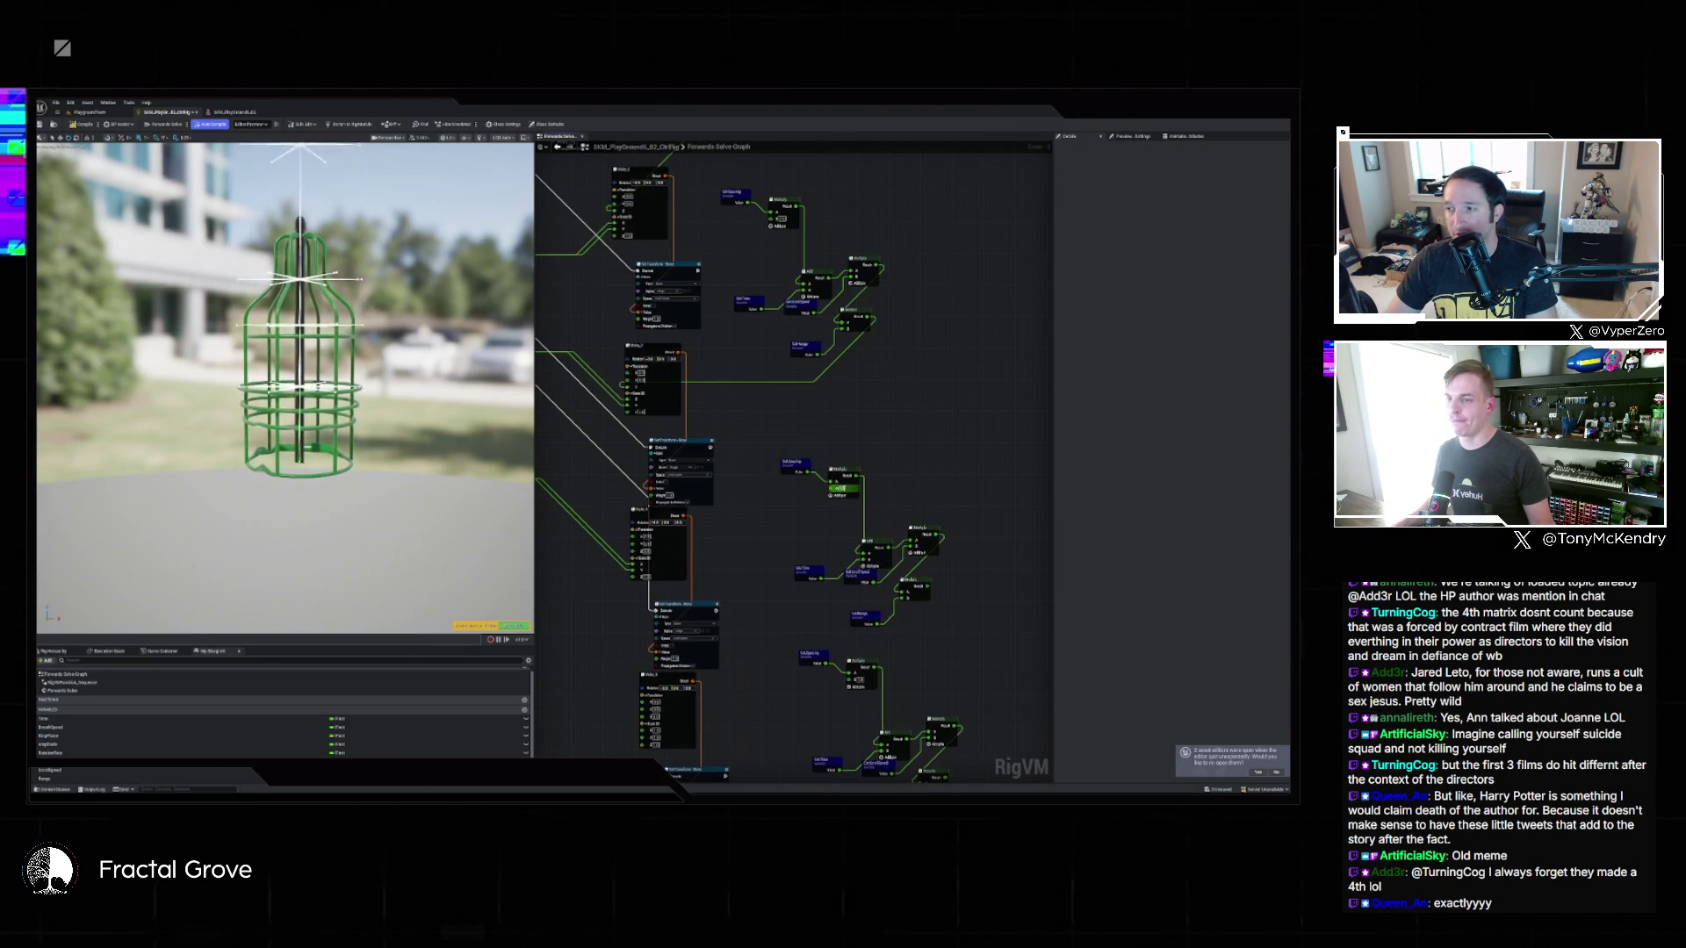
{"action": "mouse_move", "coordinate": [927, 592]}
{"action": "left_mouse_down"}
{"action": "mouse_move", "coordinate": [812, 604]}
{"action": "mouse_move", "coordinate": [753, 553]}
{"action": "mouse_move", "coordinate": [645, 569]}
{"action": "left_mouse_up"}
{"action": "left_click_drag", "start_coordinate": [793, 606], "coordinate": [833, 483]}
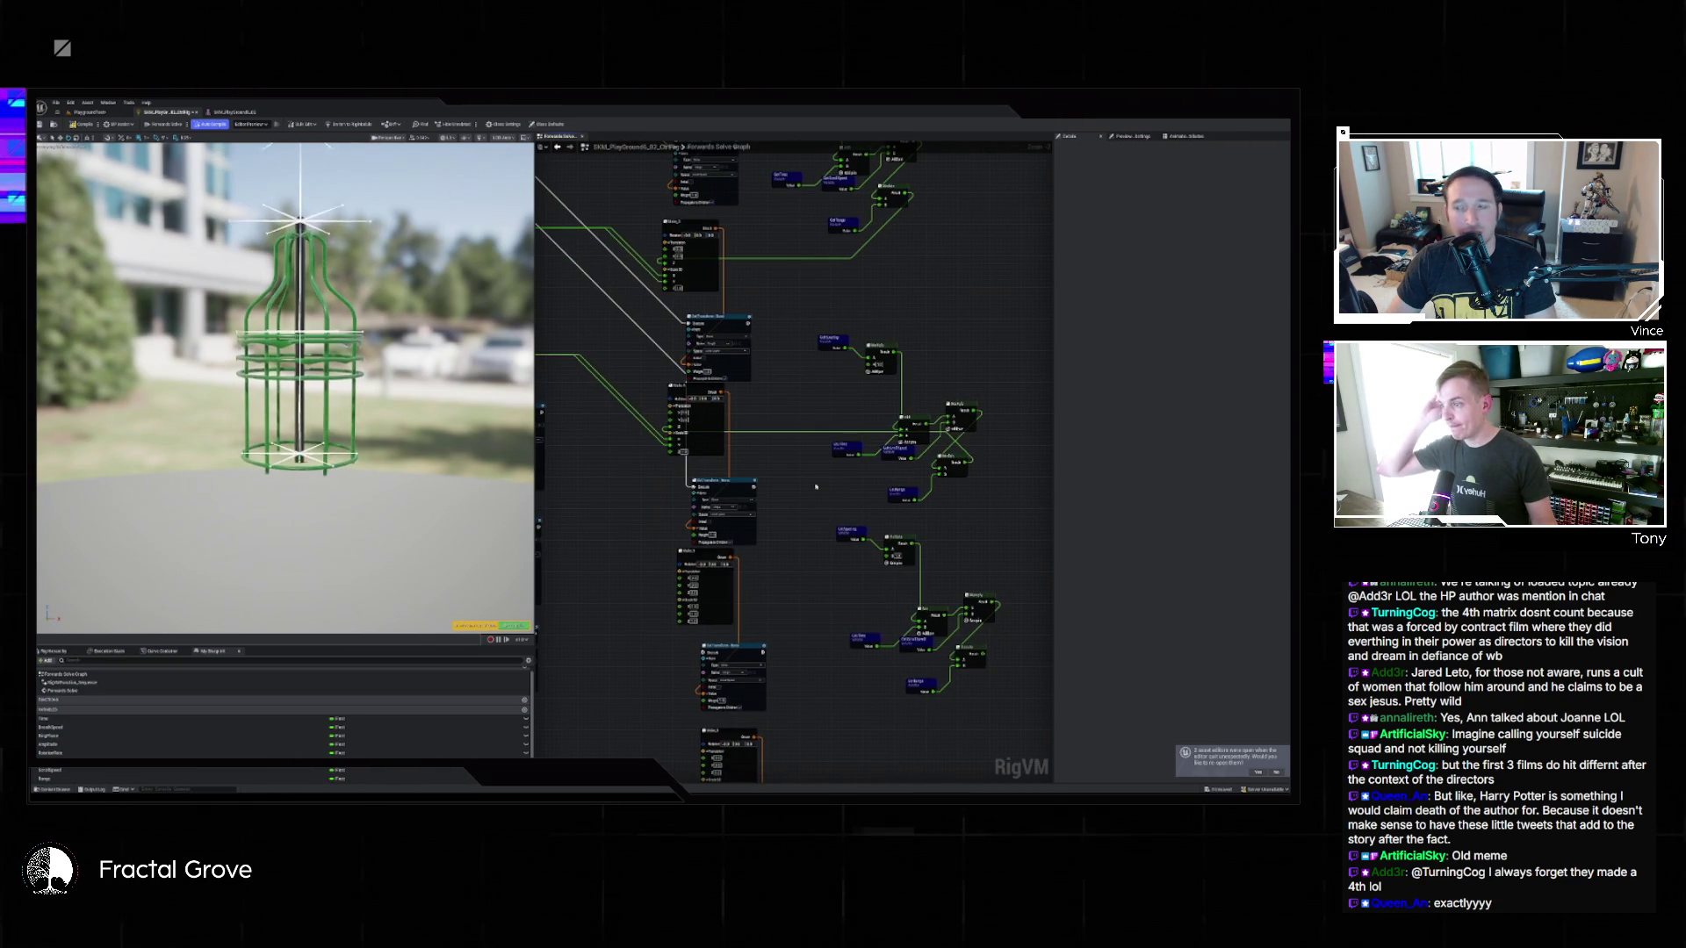
{"action": "left_click", "coordinate": [579, 532]}
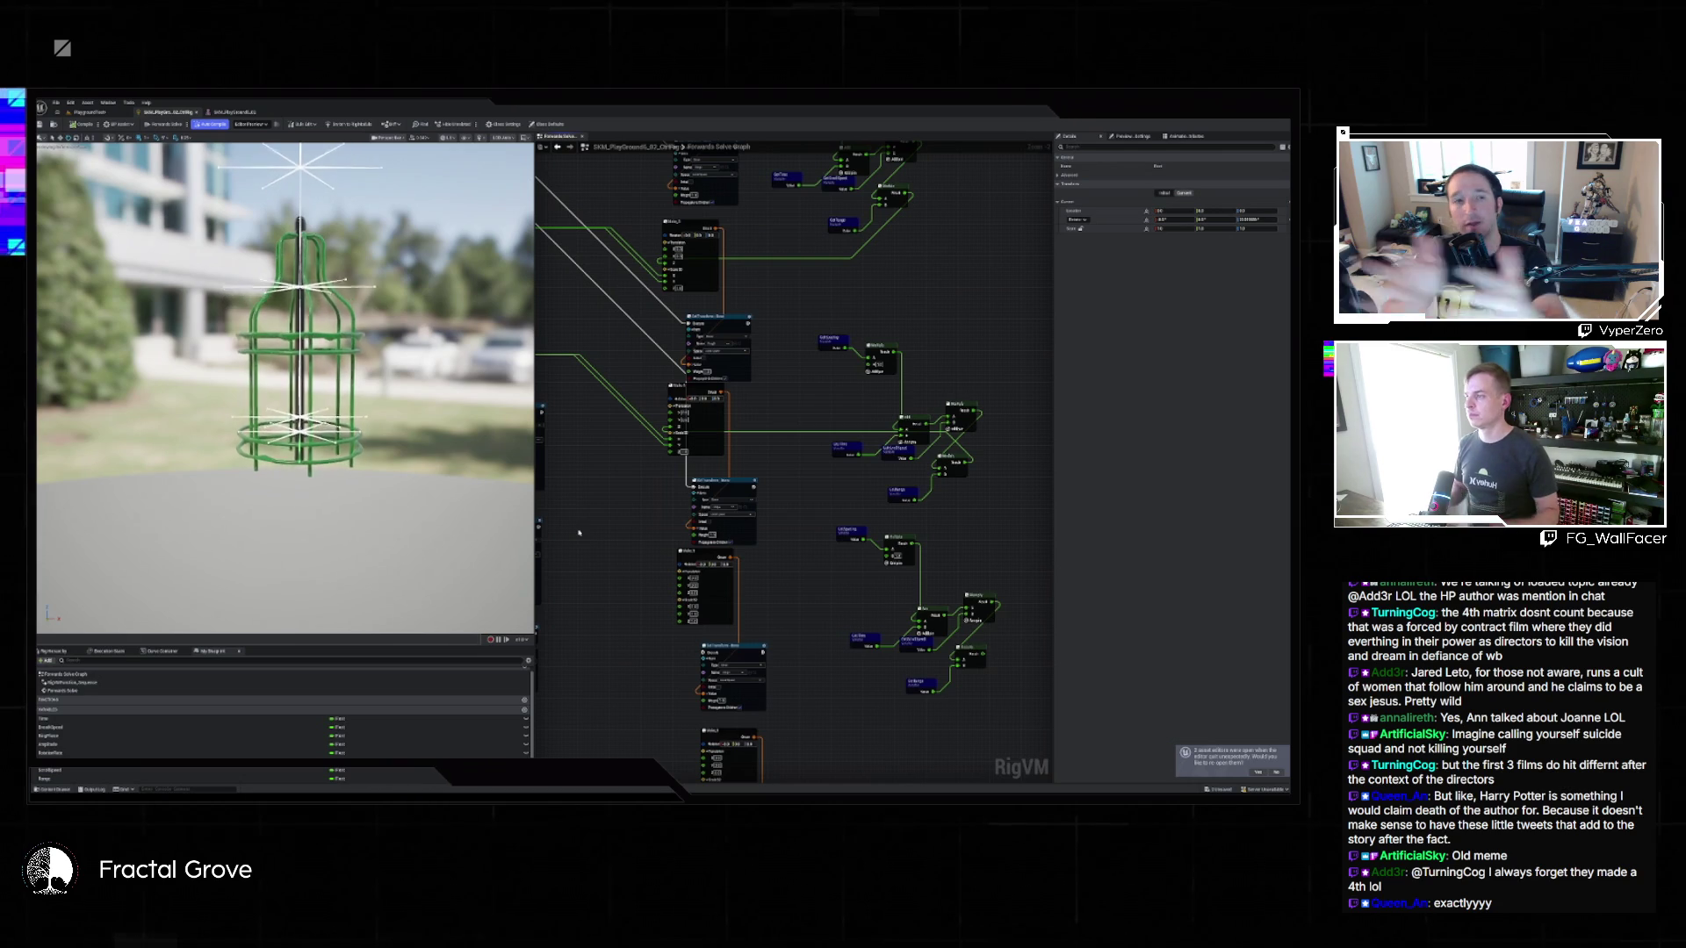
{"action": "mouse_move", "coordinate": [957, 586]}
{"action": "left_mouse_down"}
{"action": "mouse_move", "coordinate": [831, 427]}
{"action": "mouse_move", "coordinate": [950, 463]}
{"action": "left_mouse_up"}
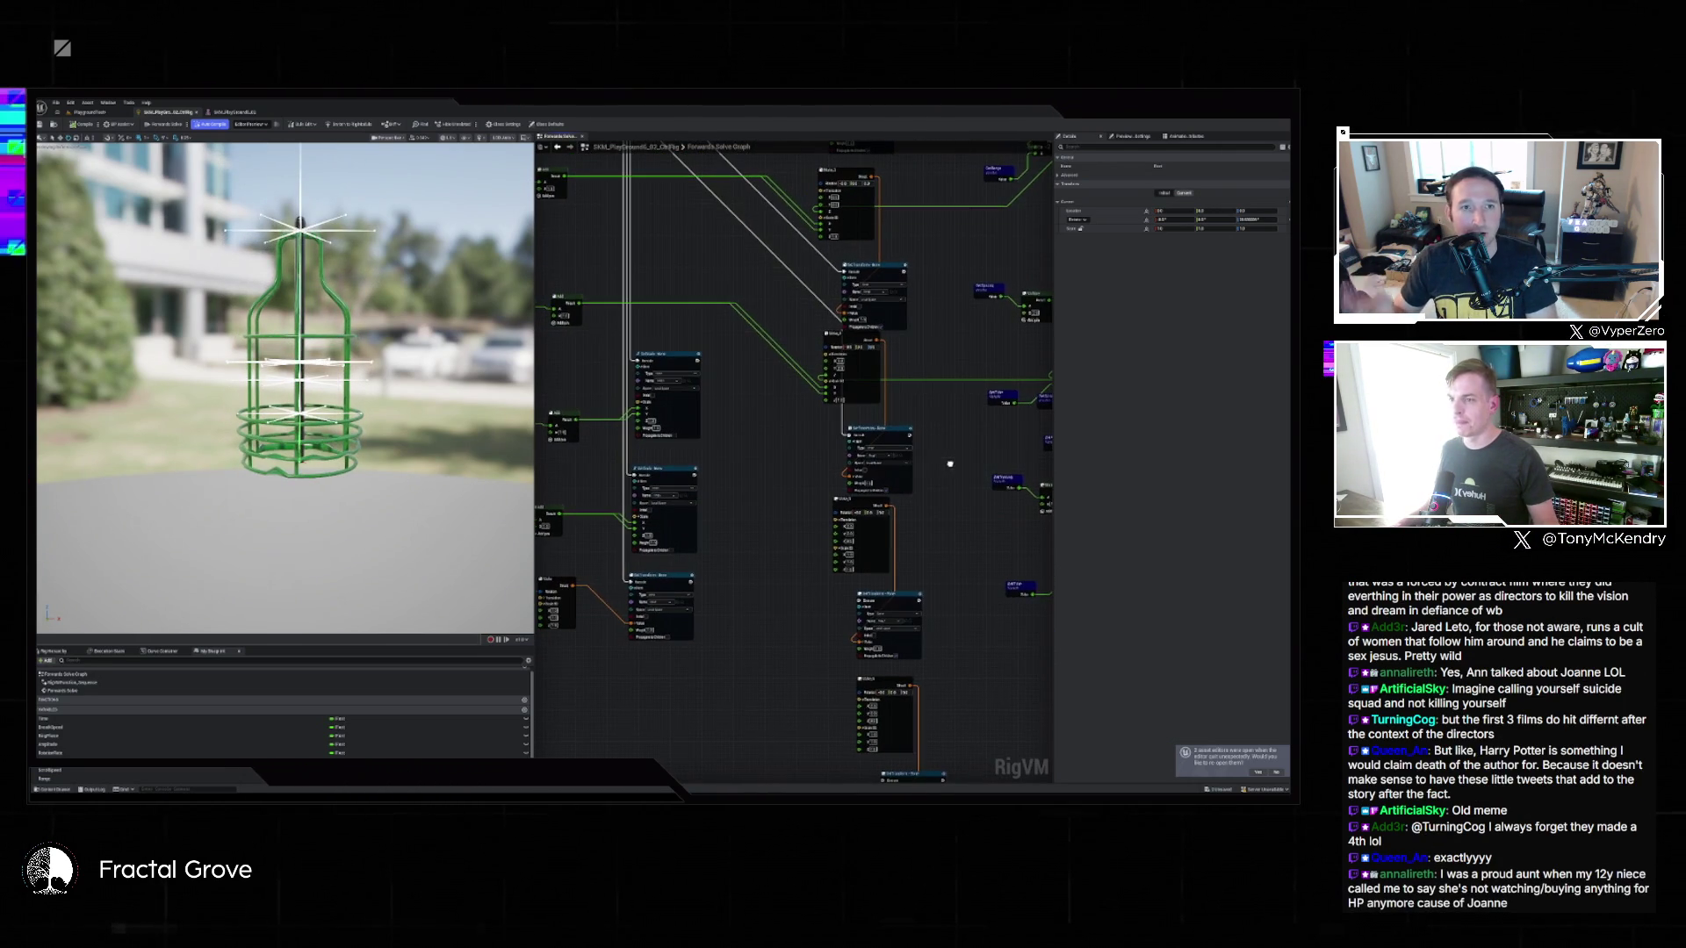
Rewire the SetScale node's pin to the node below, then delete the SetScale node.
{"action": "left_click", "coordinate": [654, 377]}
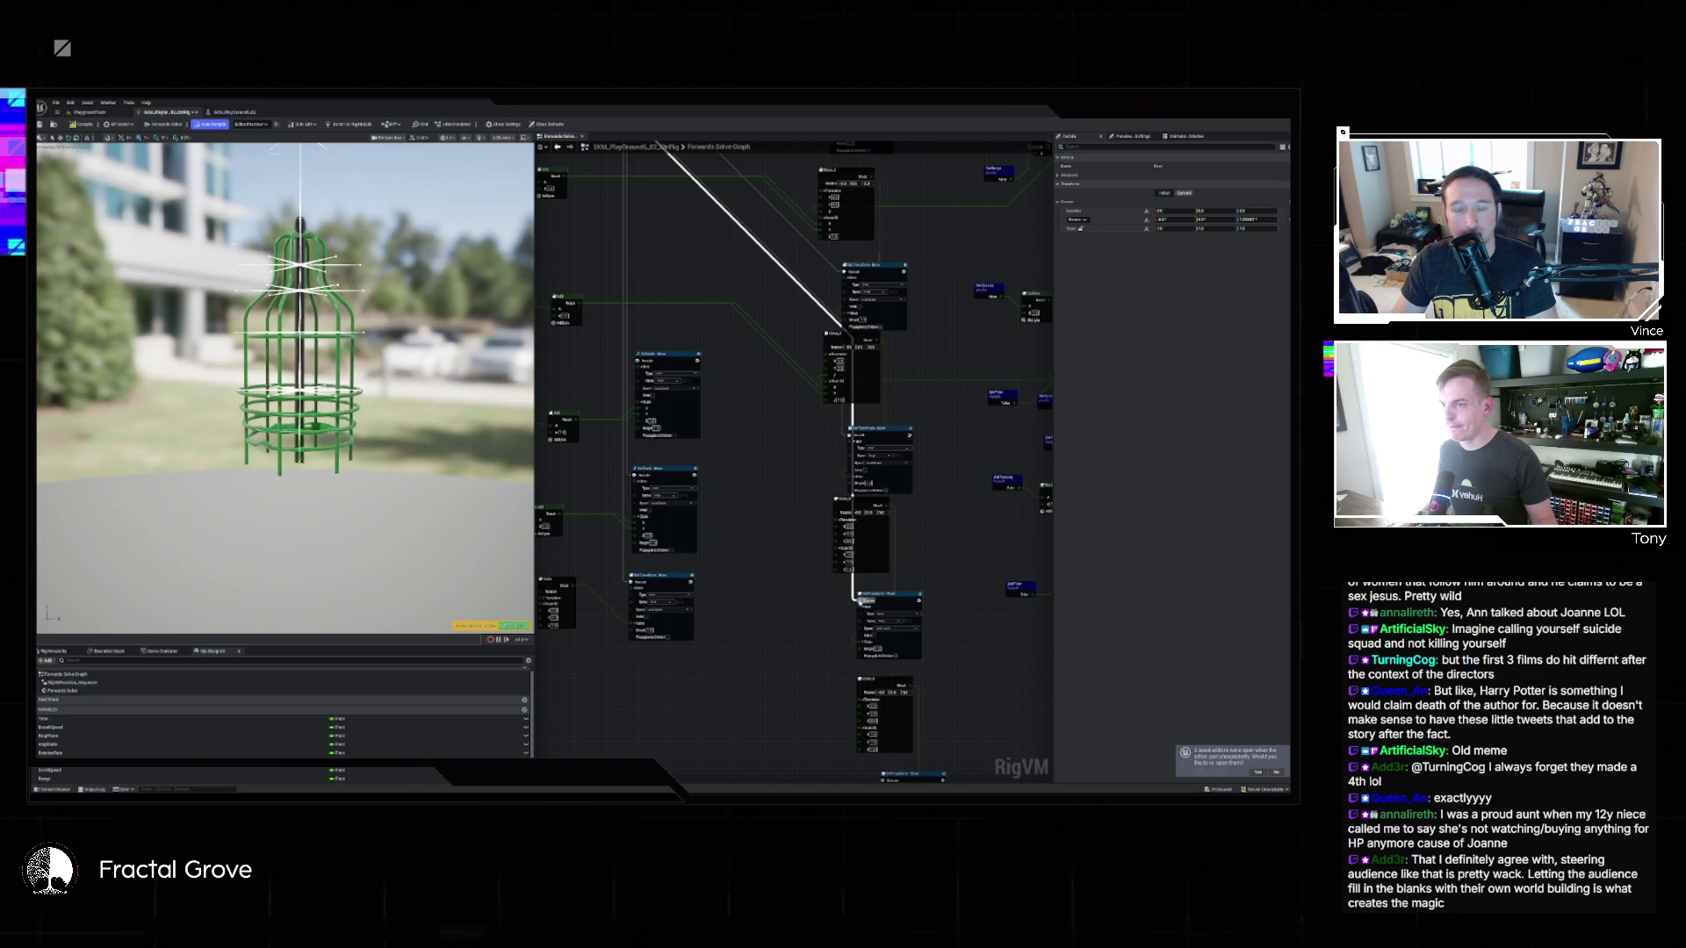
{"action": "left_click", "coordinate": [682, 386]}
{"action": "left_click", "coordinate": [681, 361]}
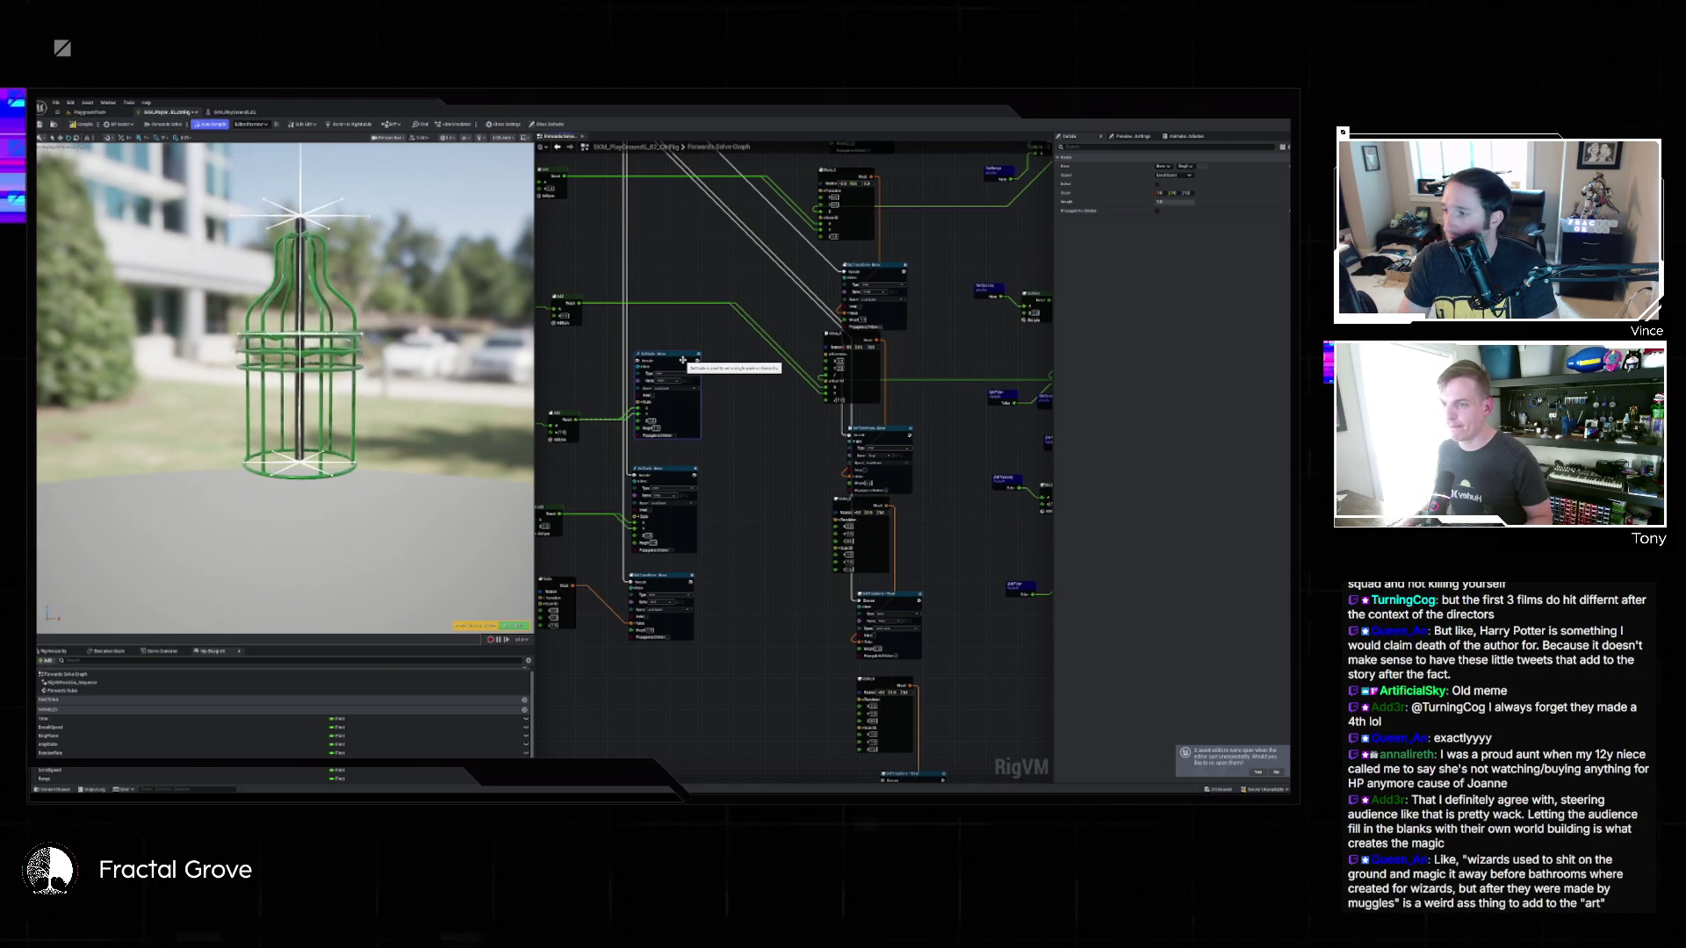
{"action": "mouse_move", "coordinate": [651, 421]}
{"action": "left_mouse_down"}
{"action": "mouse_move", "coordinate": [786, 562]}
{"action": "mouse_move", "coordinate": [836, 556]}
{"action": "left_mouse_up"}
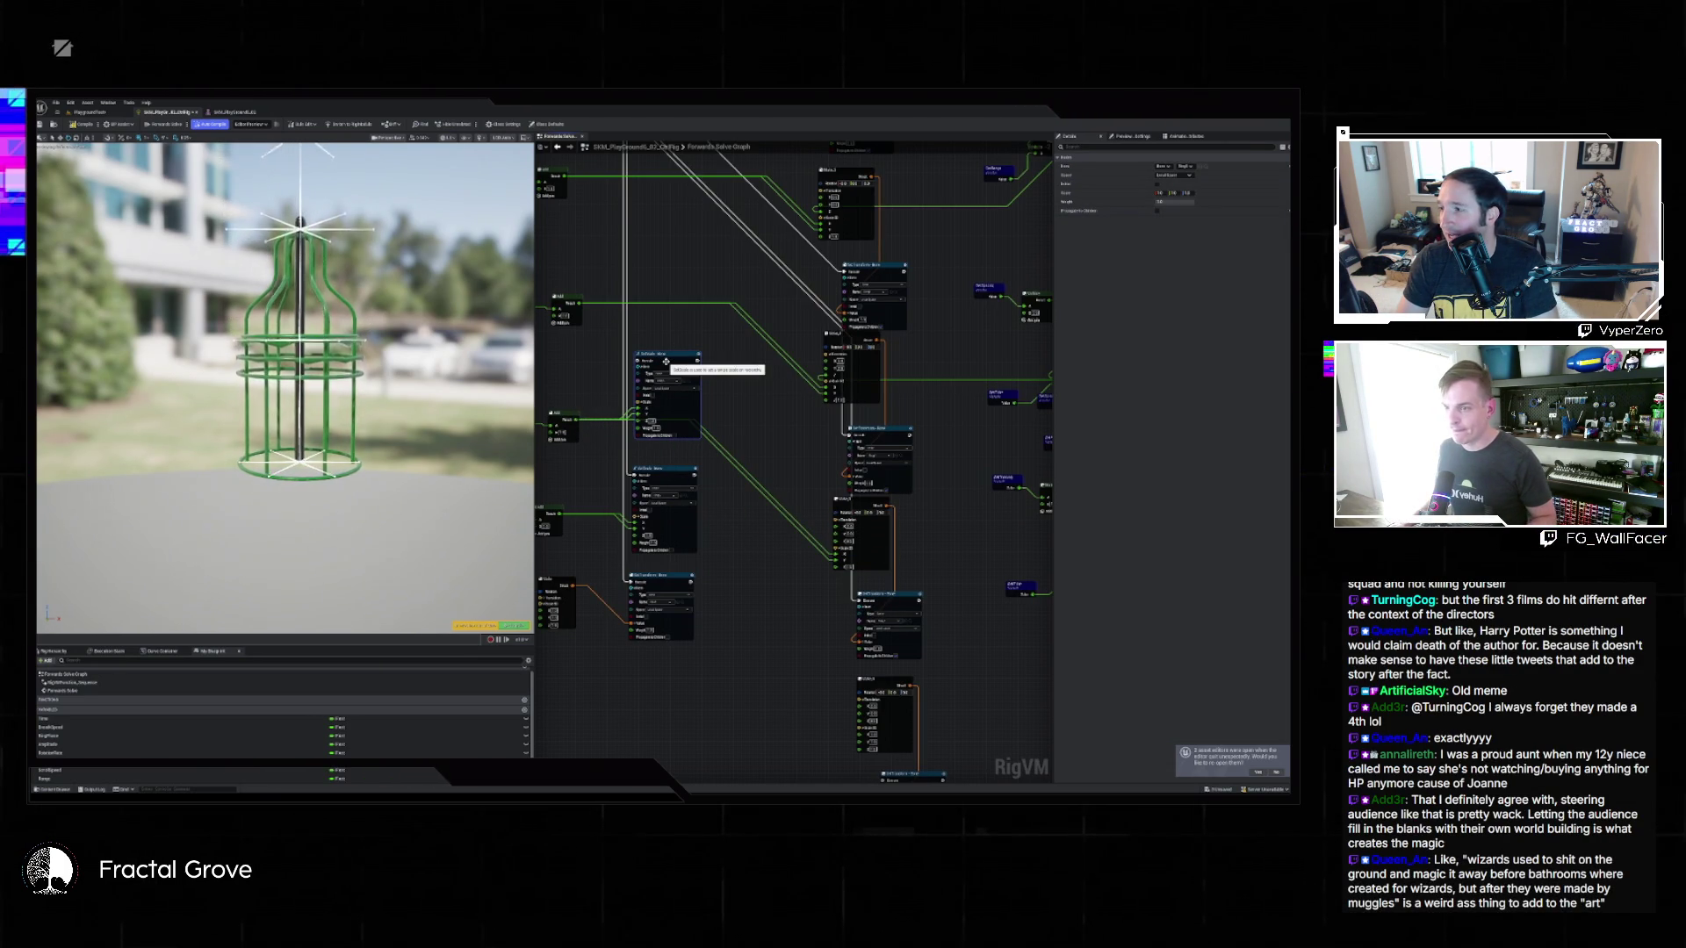
{"action": "key", "text": "Delete"}
Connect the right-hand node's output into the left transform node and detach the wire feeding Mute.
{"action": "left_click_drag", "start_coordinate": [963, 543], "coordinate": [799, 513]}
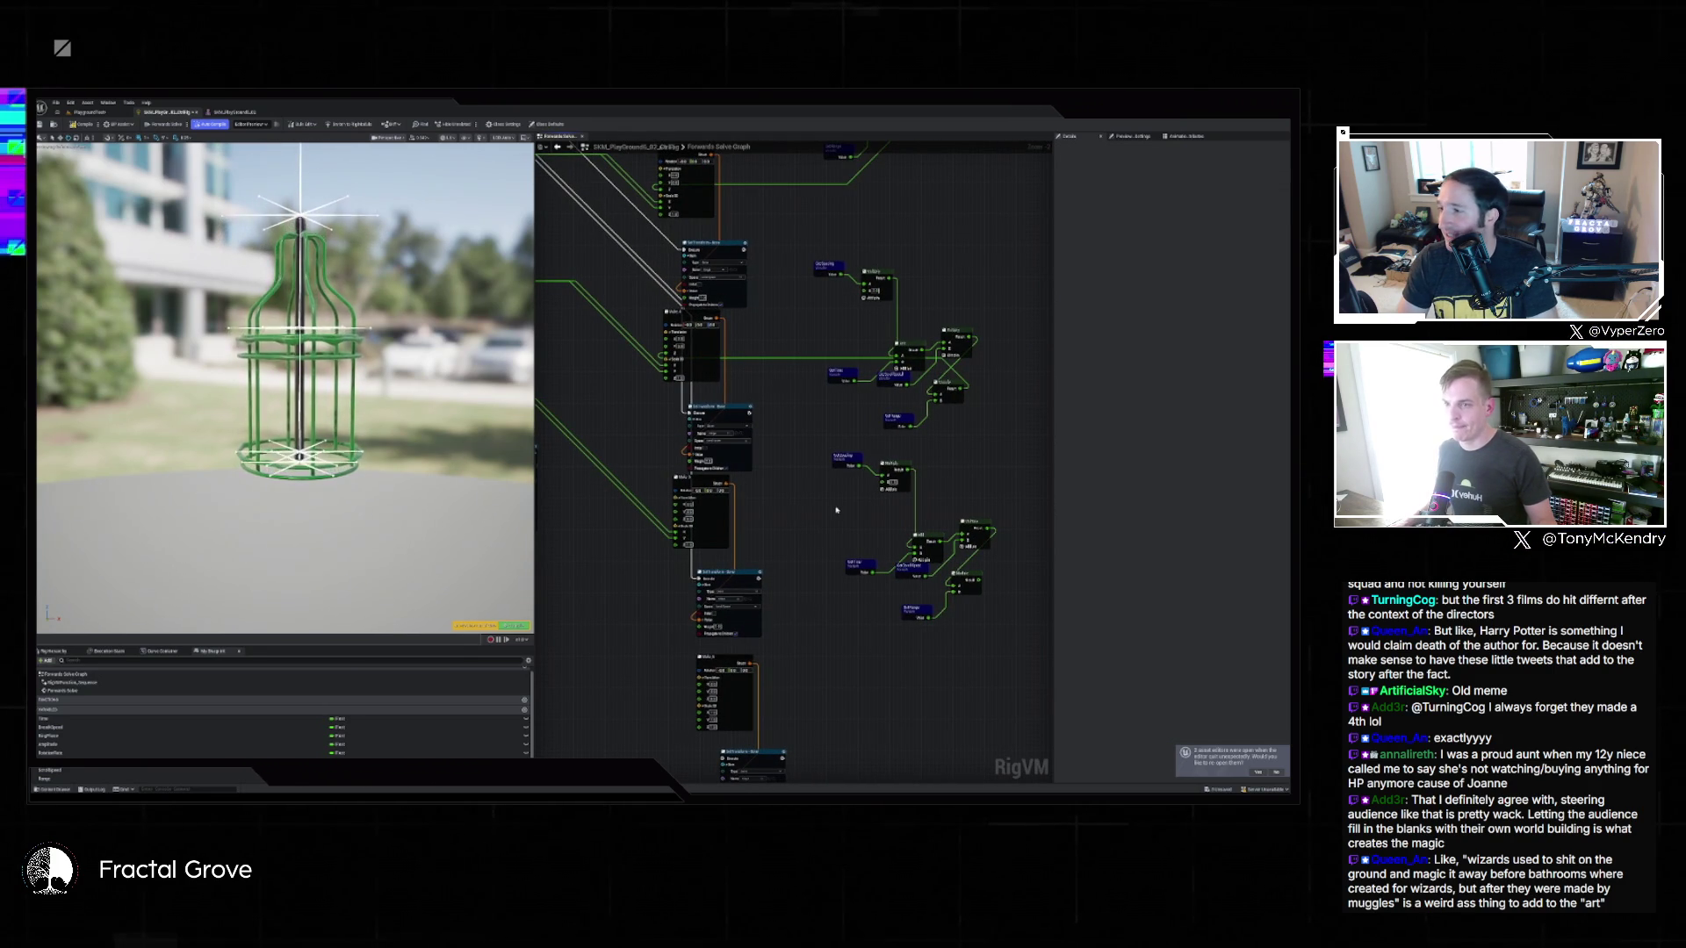
{"action": "mouse_move", "coordinate": [848, 502]}
{"action": "left_mouse_down"}
{"action": "mouse_move", "coordinate": [873, 466]}
{"action": "mouse_move", "coordinate": [909, 474]}
{"action": "left_mouse_up"}
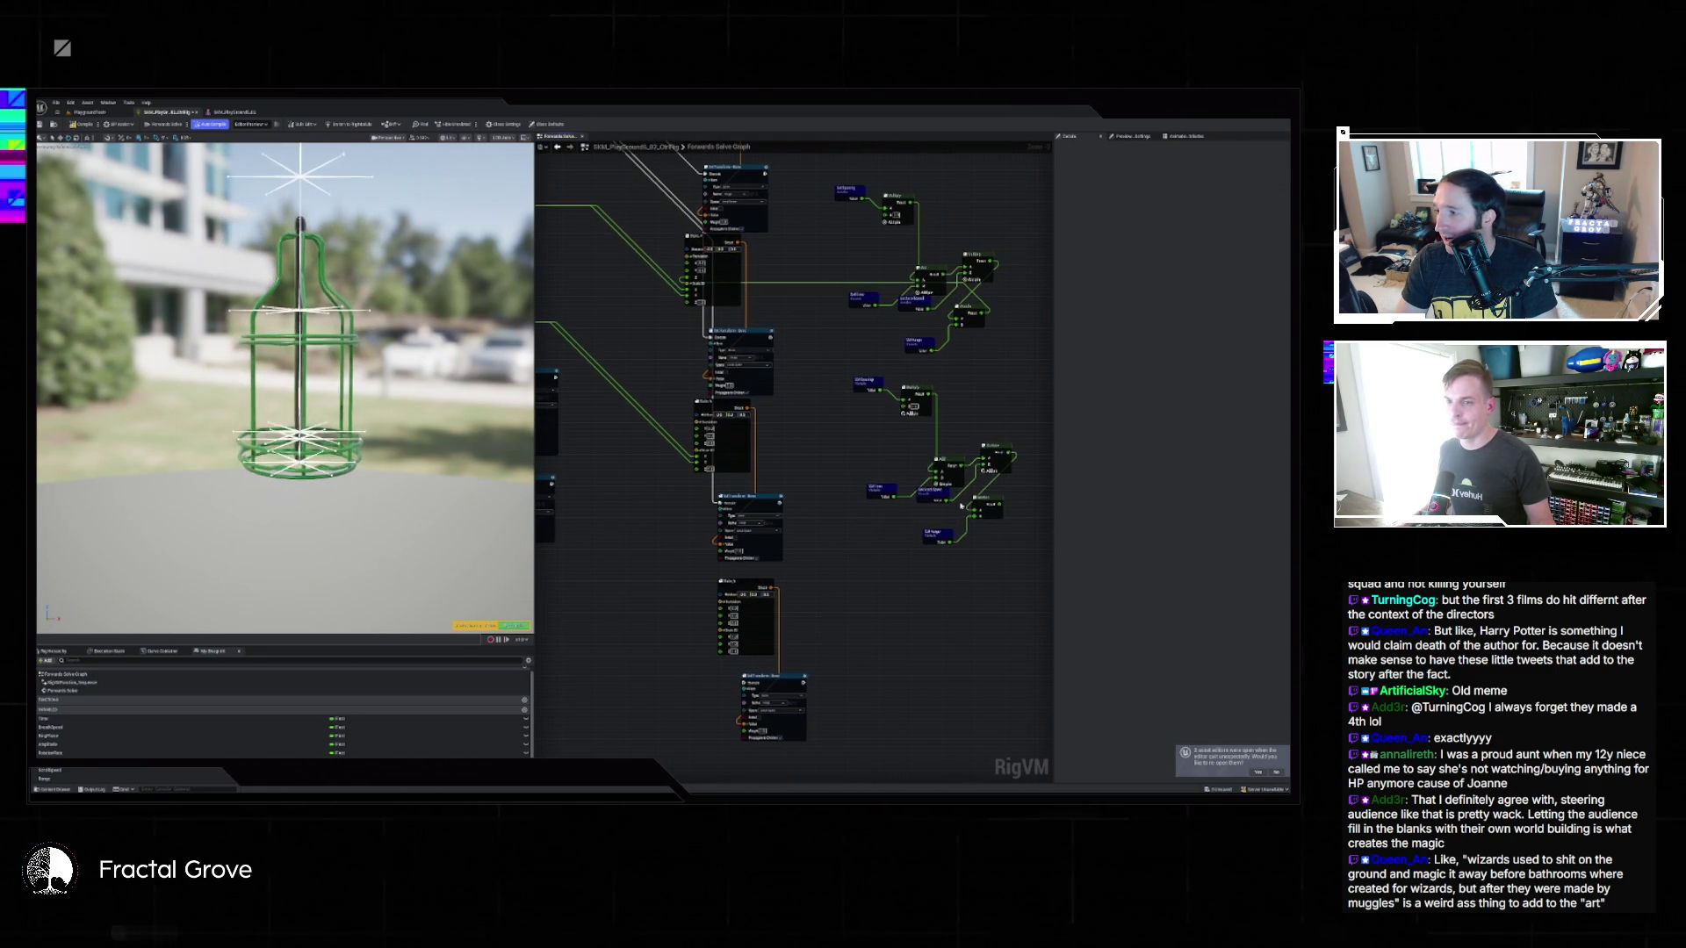
{"action": "left_click_drag", "start_coordinate": [999, 504], "coordinate": [703, 448]}
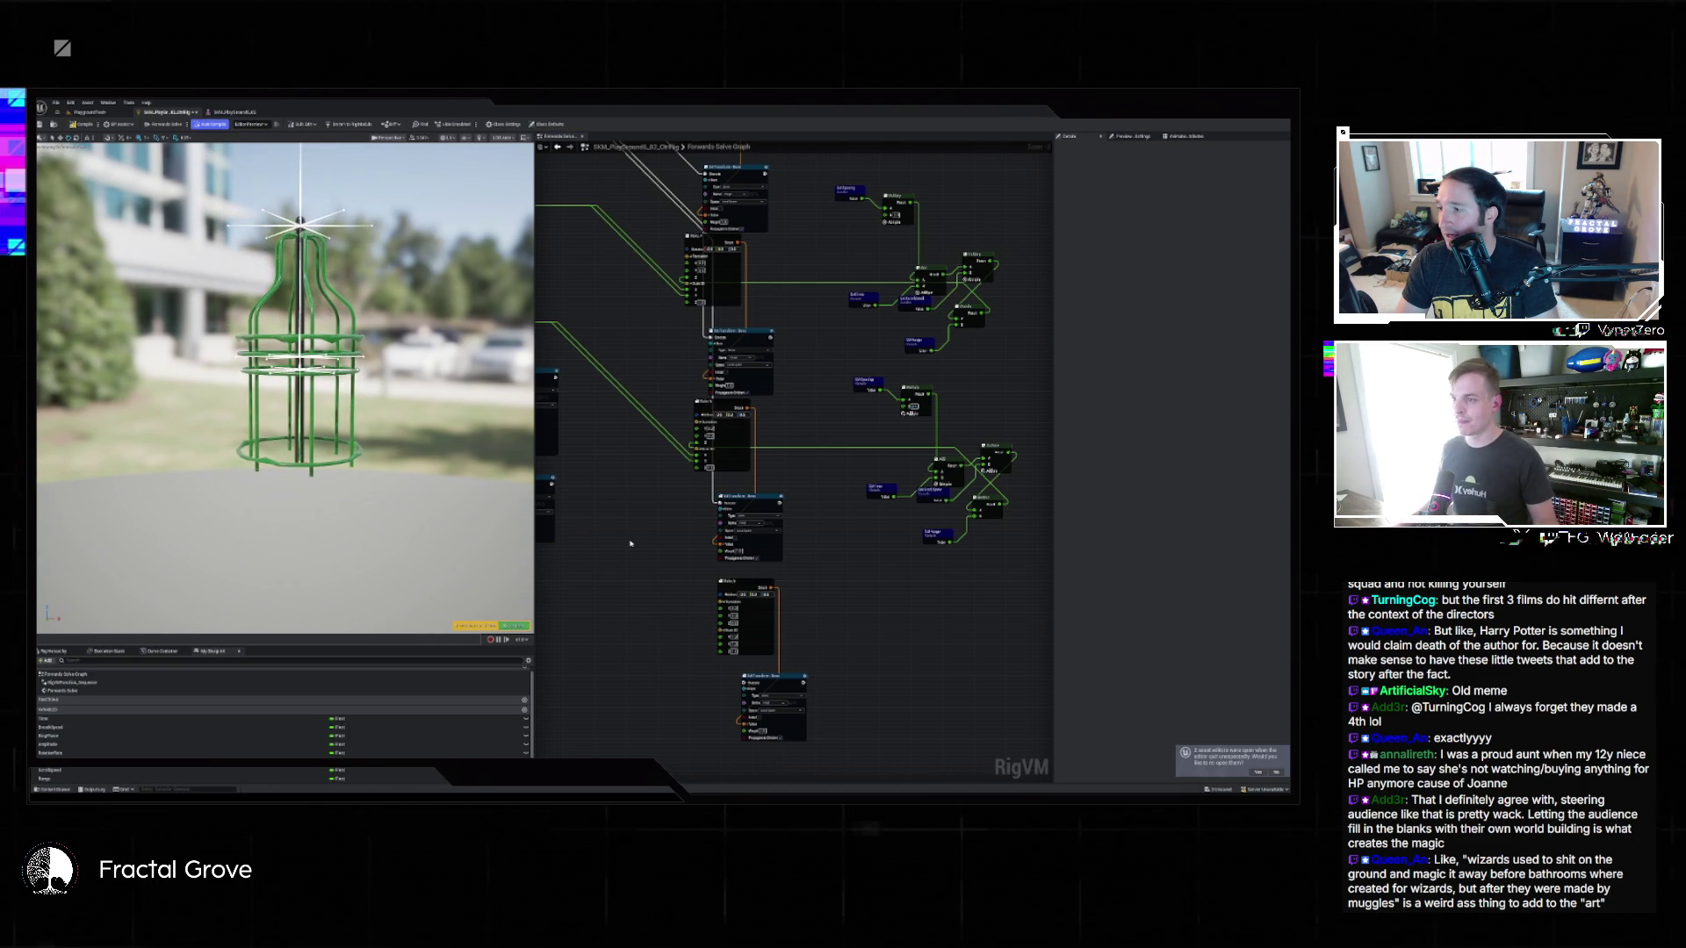
{"action": "left_click_drag", "start_coordinate": [637, 548], "coordinate": [766, 526]}
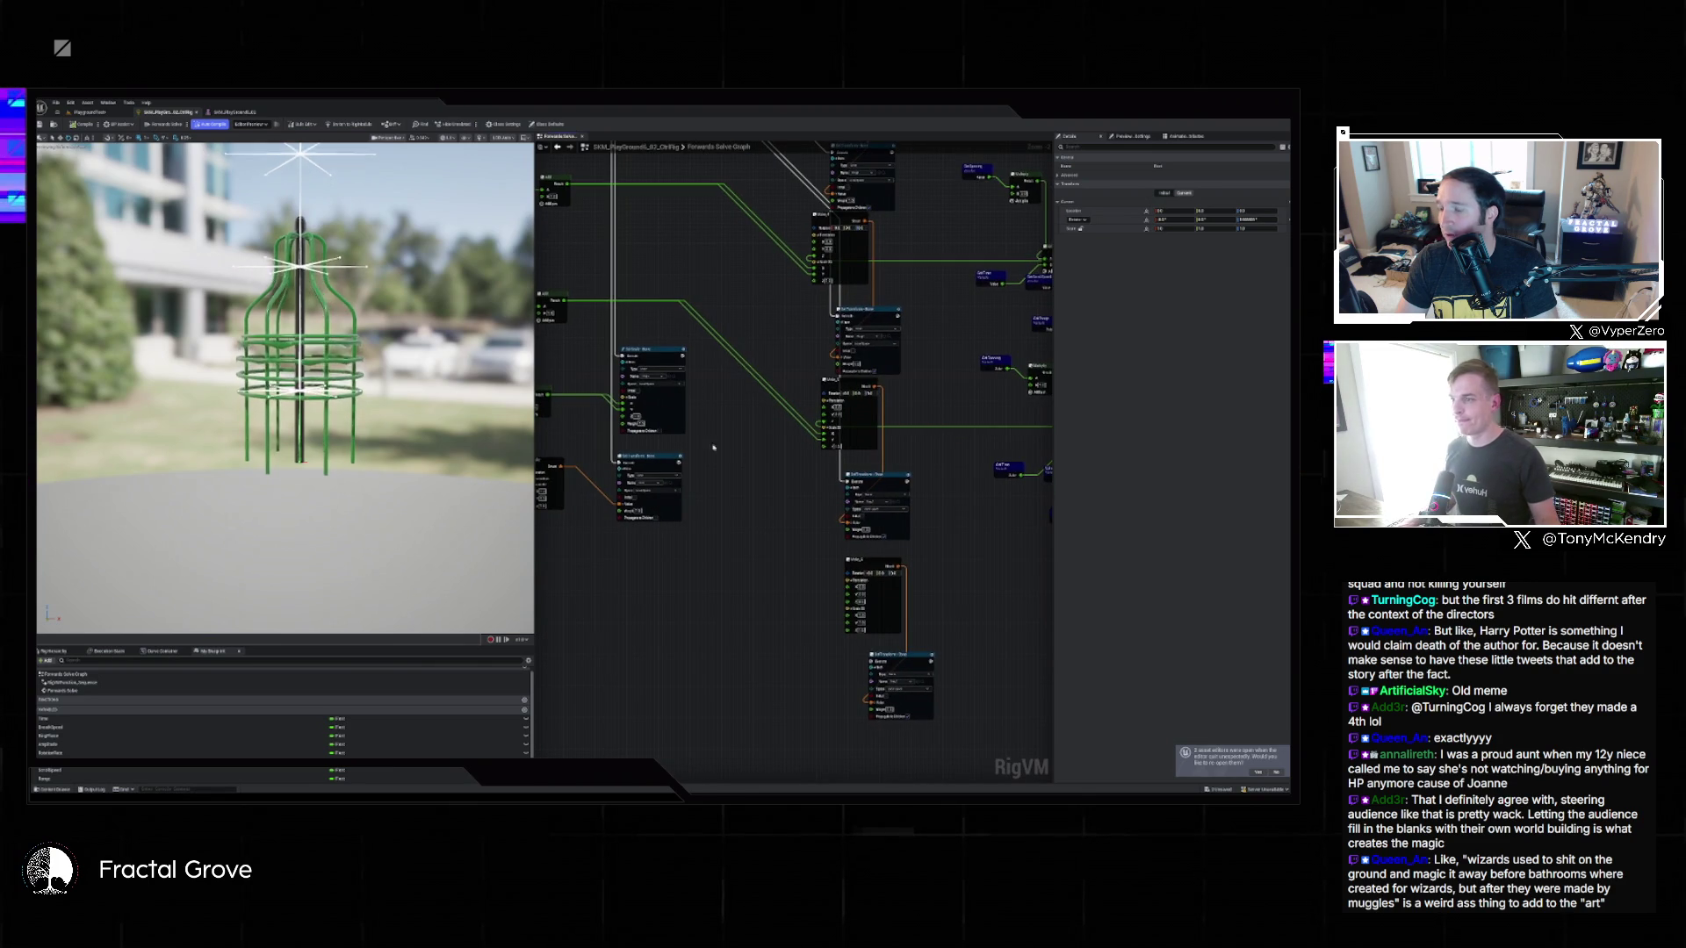
{"action": "left_click", "coordinate": [622, 359]}
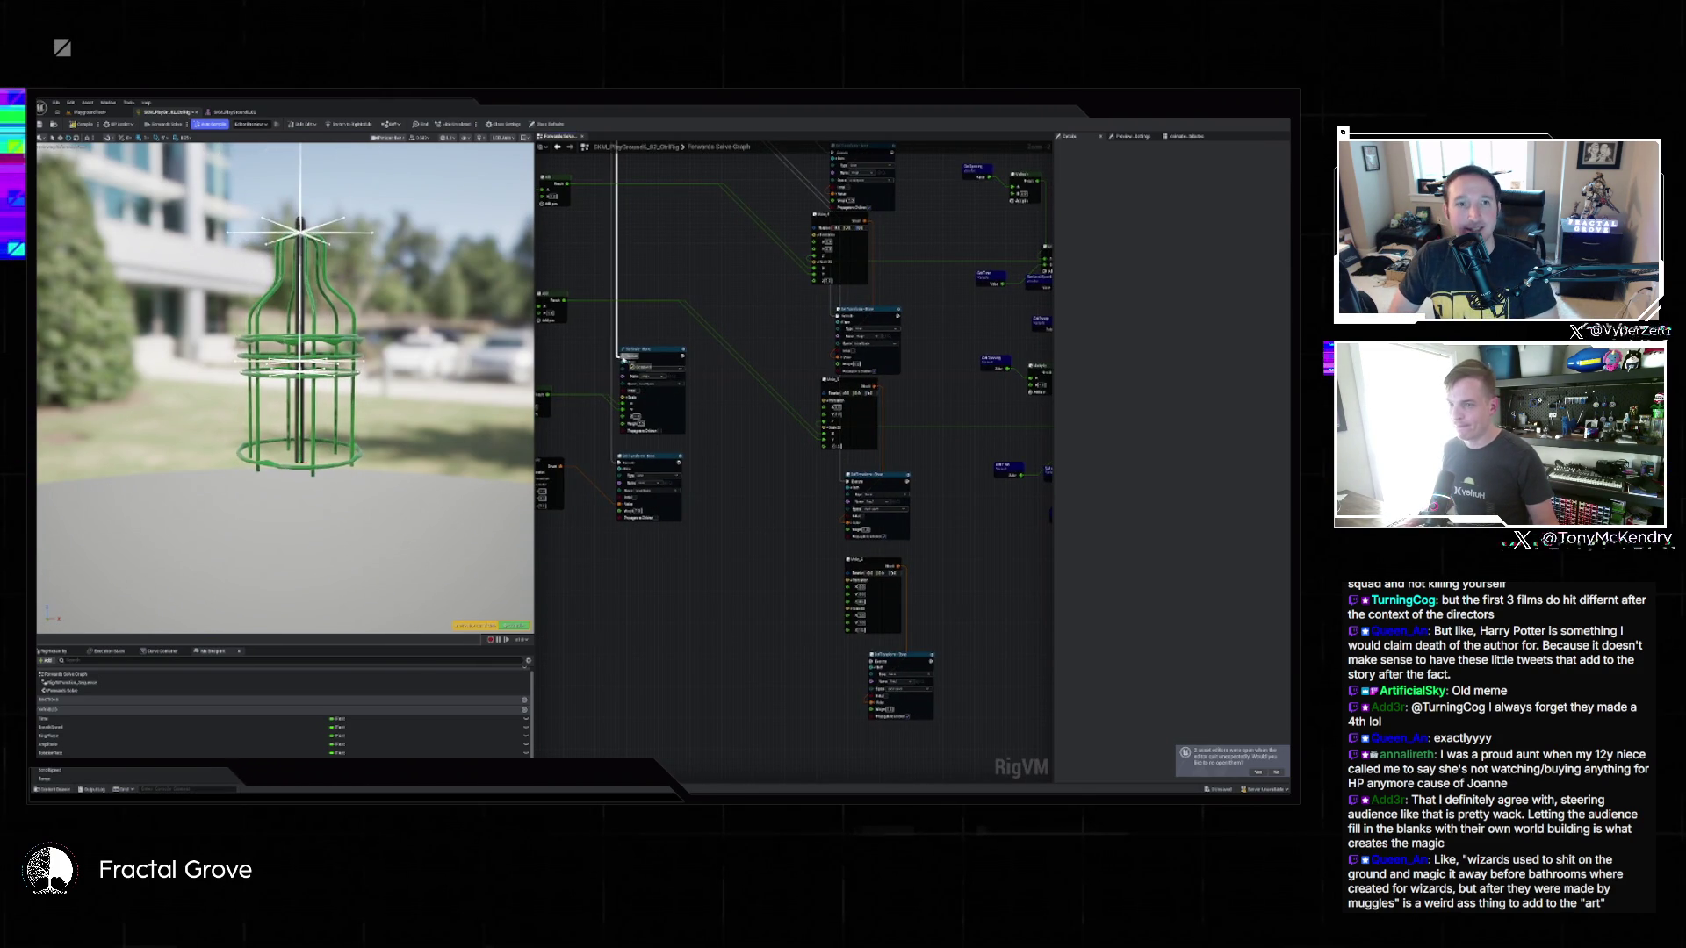
{"action": "left_click", "coordinate": [872, 661]}
{"action": "mouse_move", "coordinate": [823, 428]}
{"action": "left_mouse_down"}
{"action": "mouse_move", "coordinate": [830, 621]}
{"action": "mouse_move", "coordinate": [847, 615]}
{"action": "left_mouse_up"}
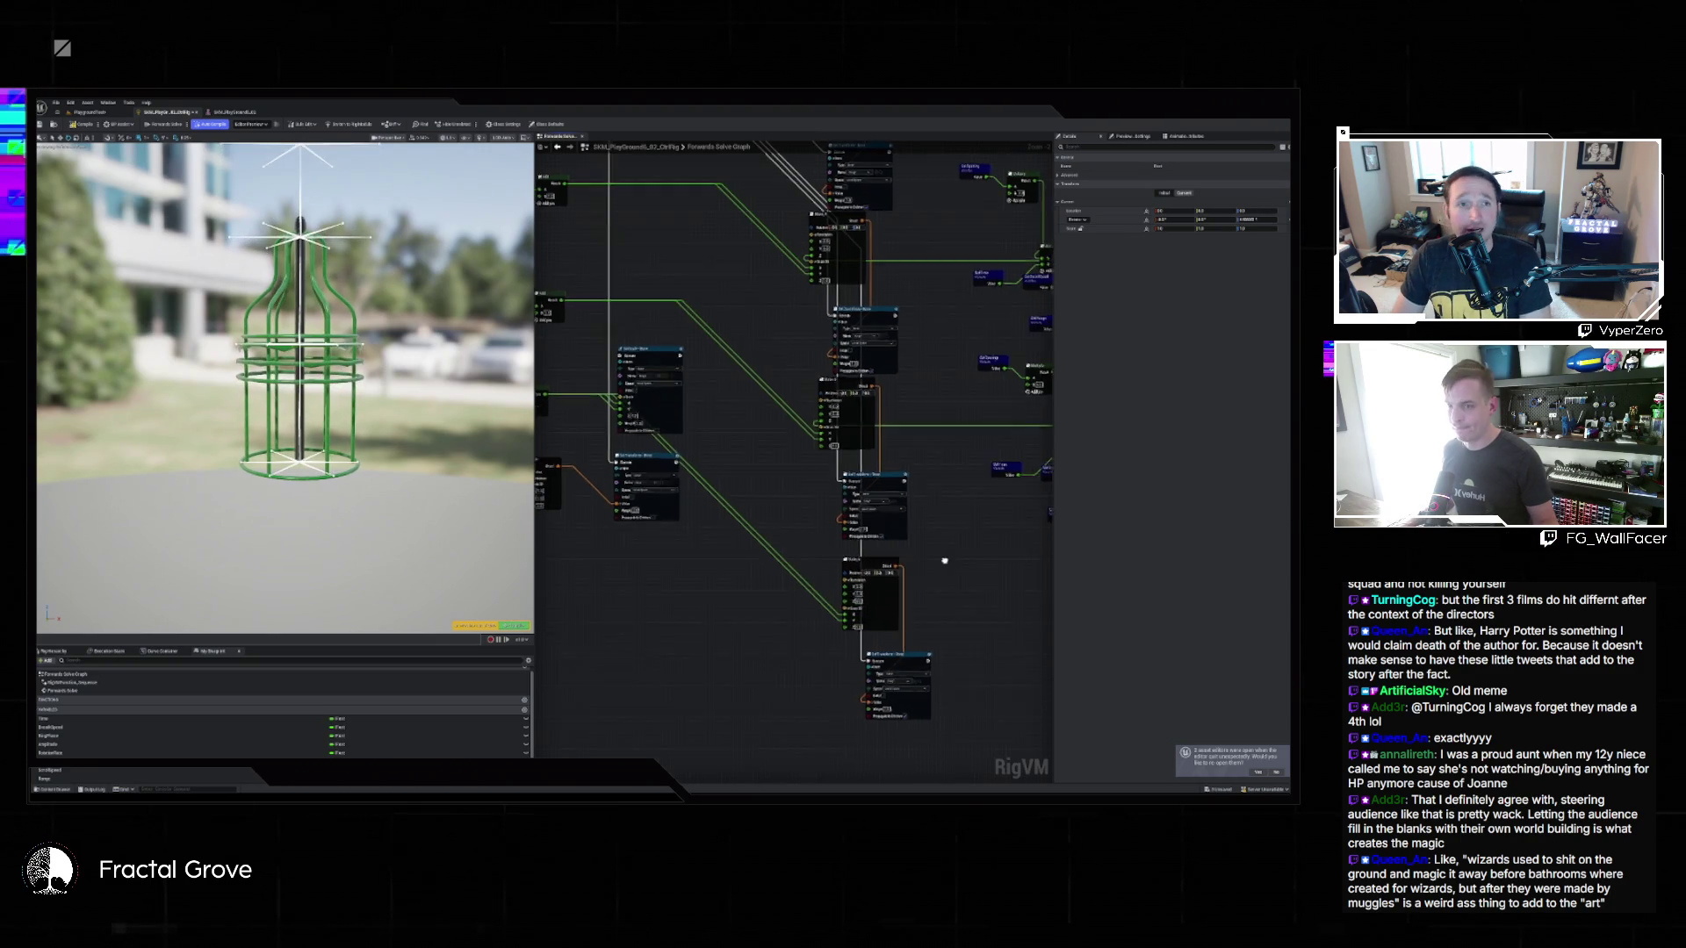
Select the group of math nodes and copy them.
{"action": "left_click_drag", "start_coordinate": [951, 563], "coordinate": [731, 527]}
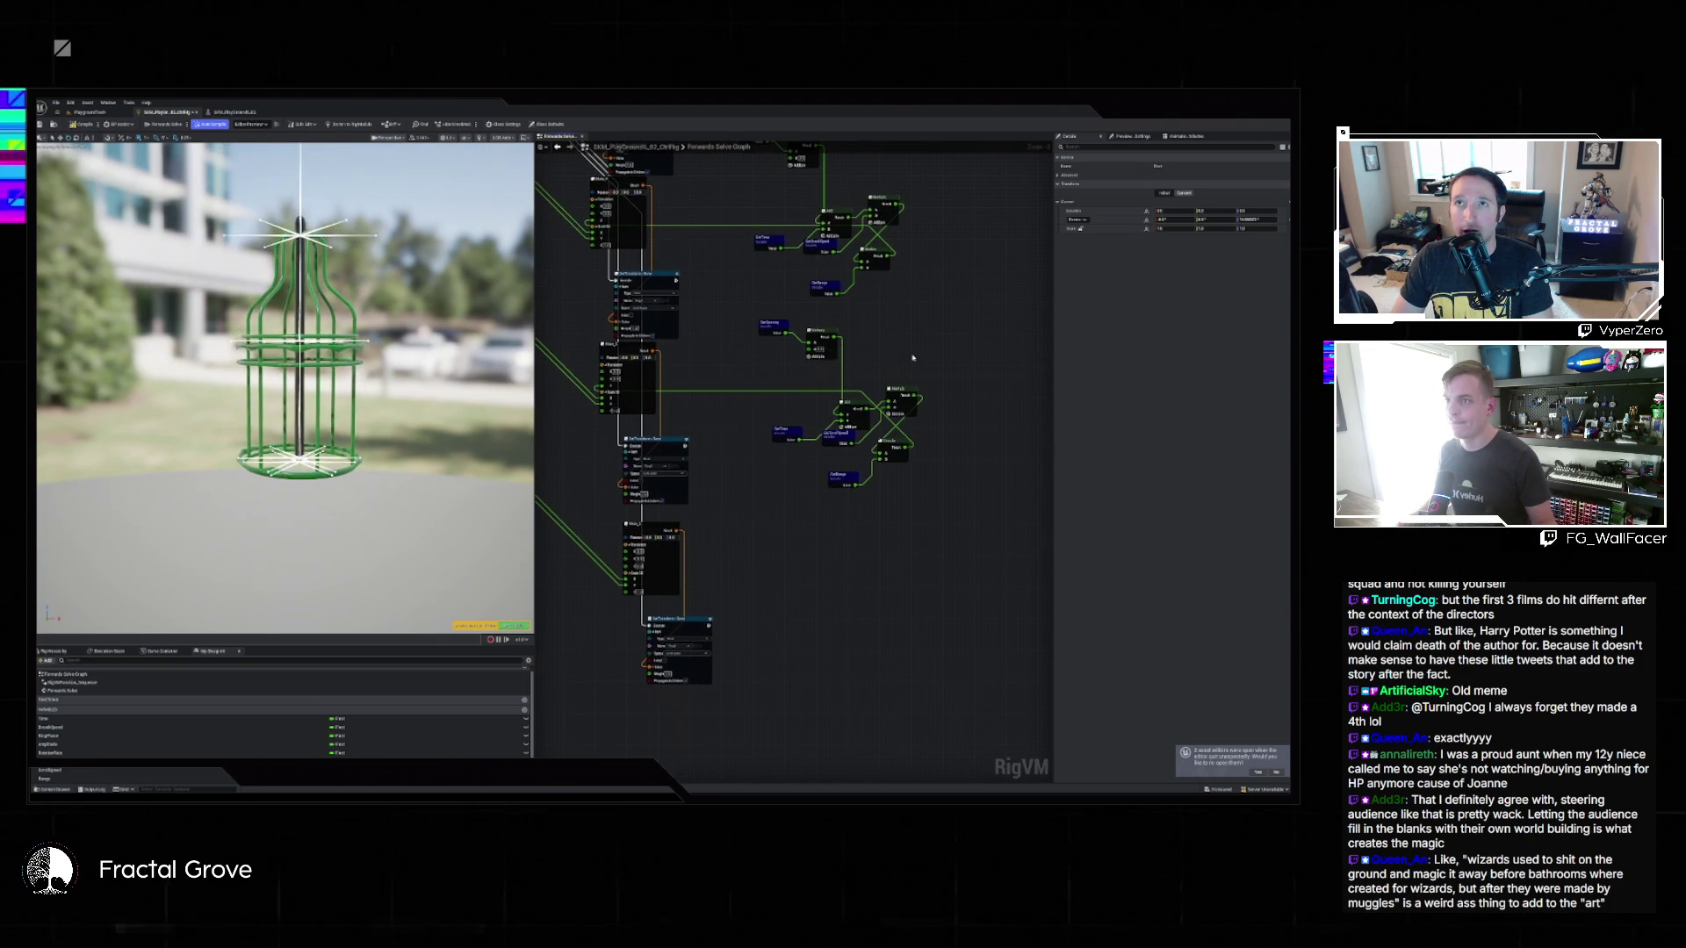
{"action": "left_click_drag", "start_coordinate": [886, 360], "coordinate": [974, 409]}
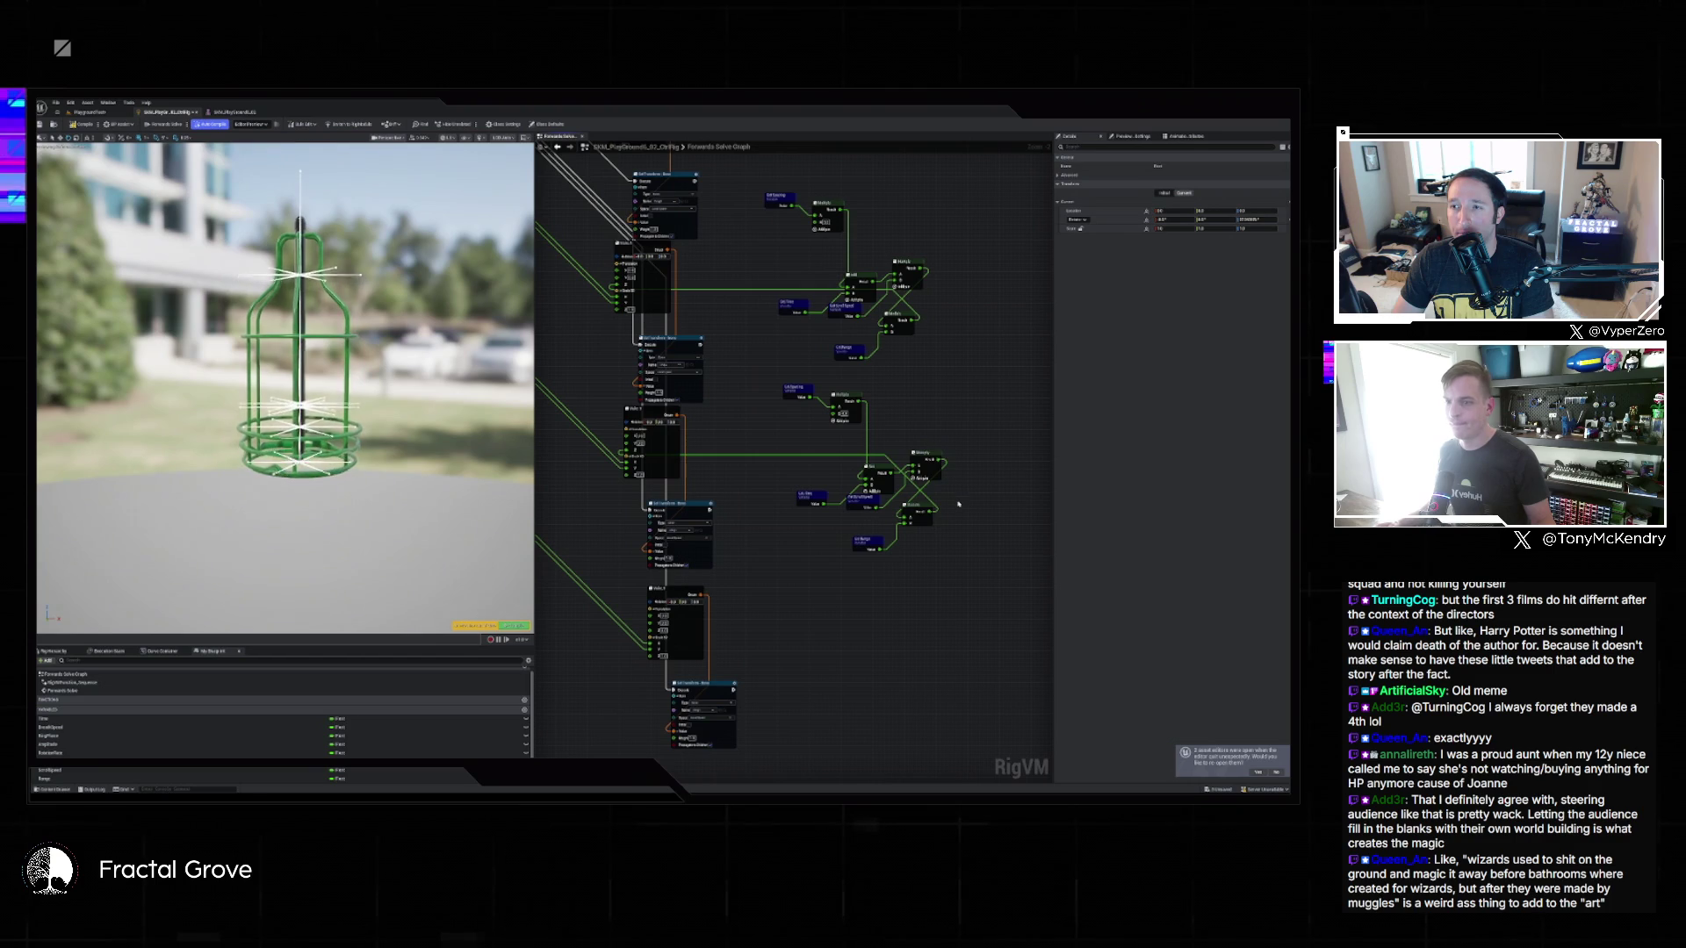
{"action": "mouse_move", "coordinate": [785, 378]}
{"action": "left_mouse_down"}
{"action": "mouse_move", "coordinate": [959, 490]}
{"action": "mouse_move", "coordinate": [964, 561]}
{"action": "left_mouse_up"}
{"action": "key", "text": "ctrl+c"}
{"action": "left_click_drag", "start_coordinate": [896, 655], "coordinate": [890, 557]}
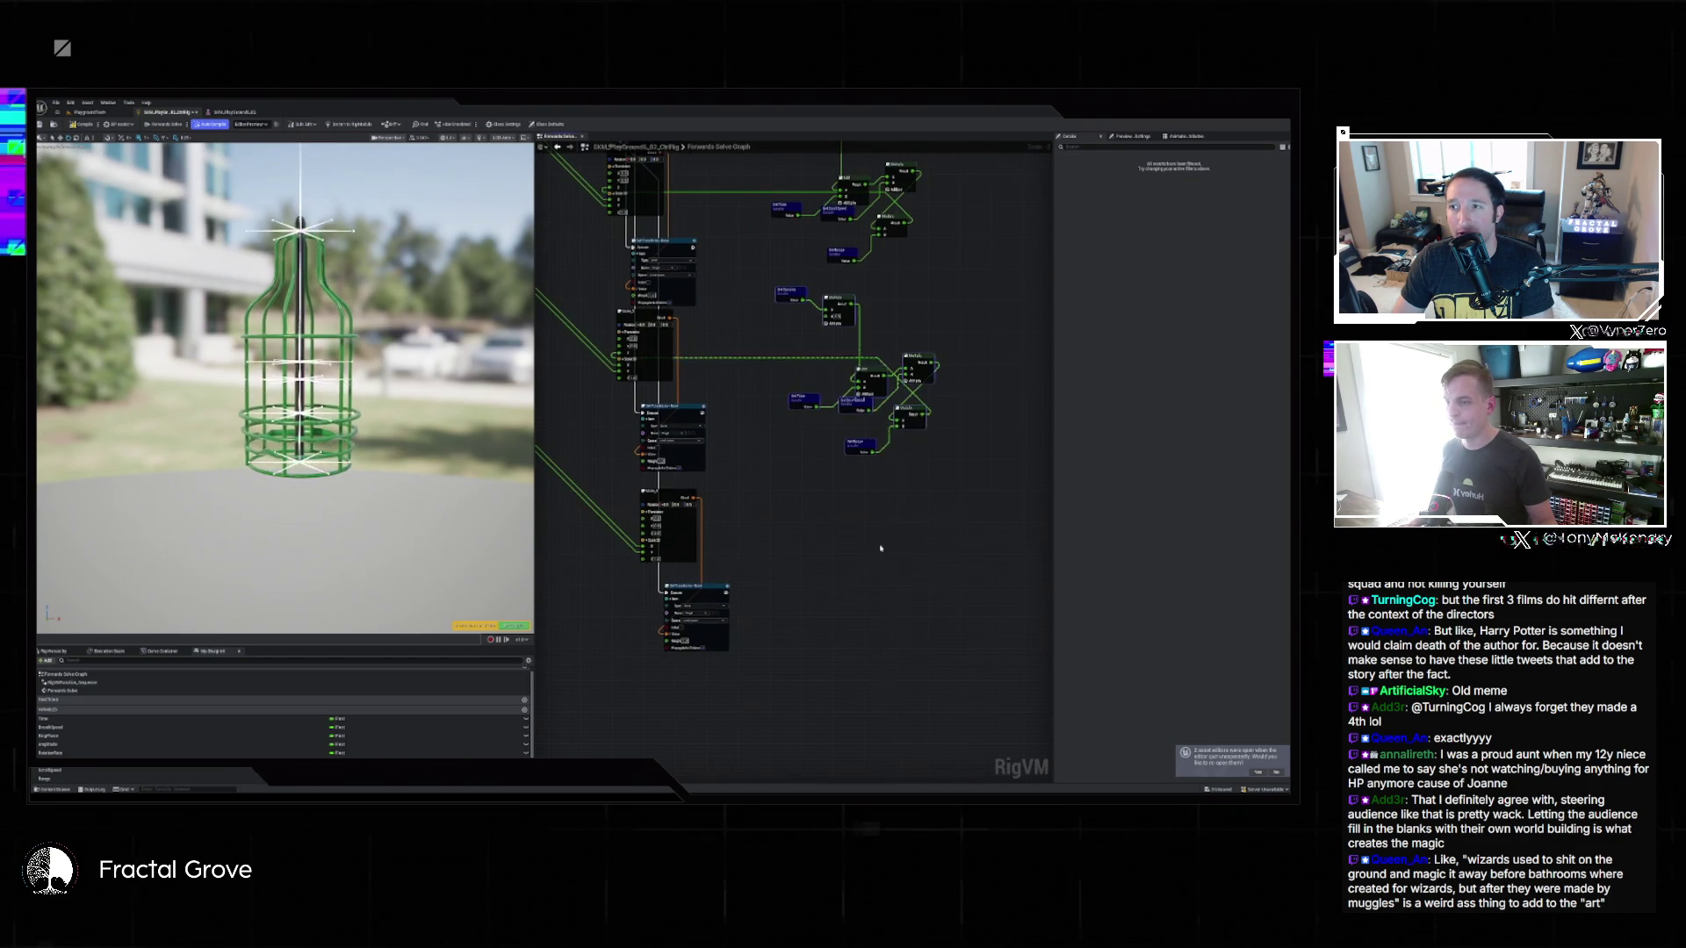
Paste the copied math nodes, wire them to the left column, and pick a different bone for a transform node.
{"action": "key", "text": "ctrl+v"}
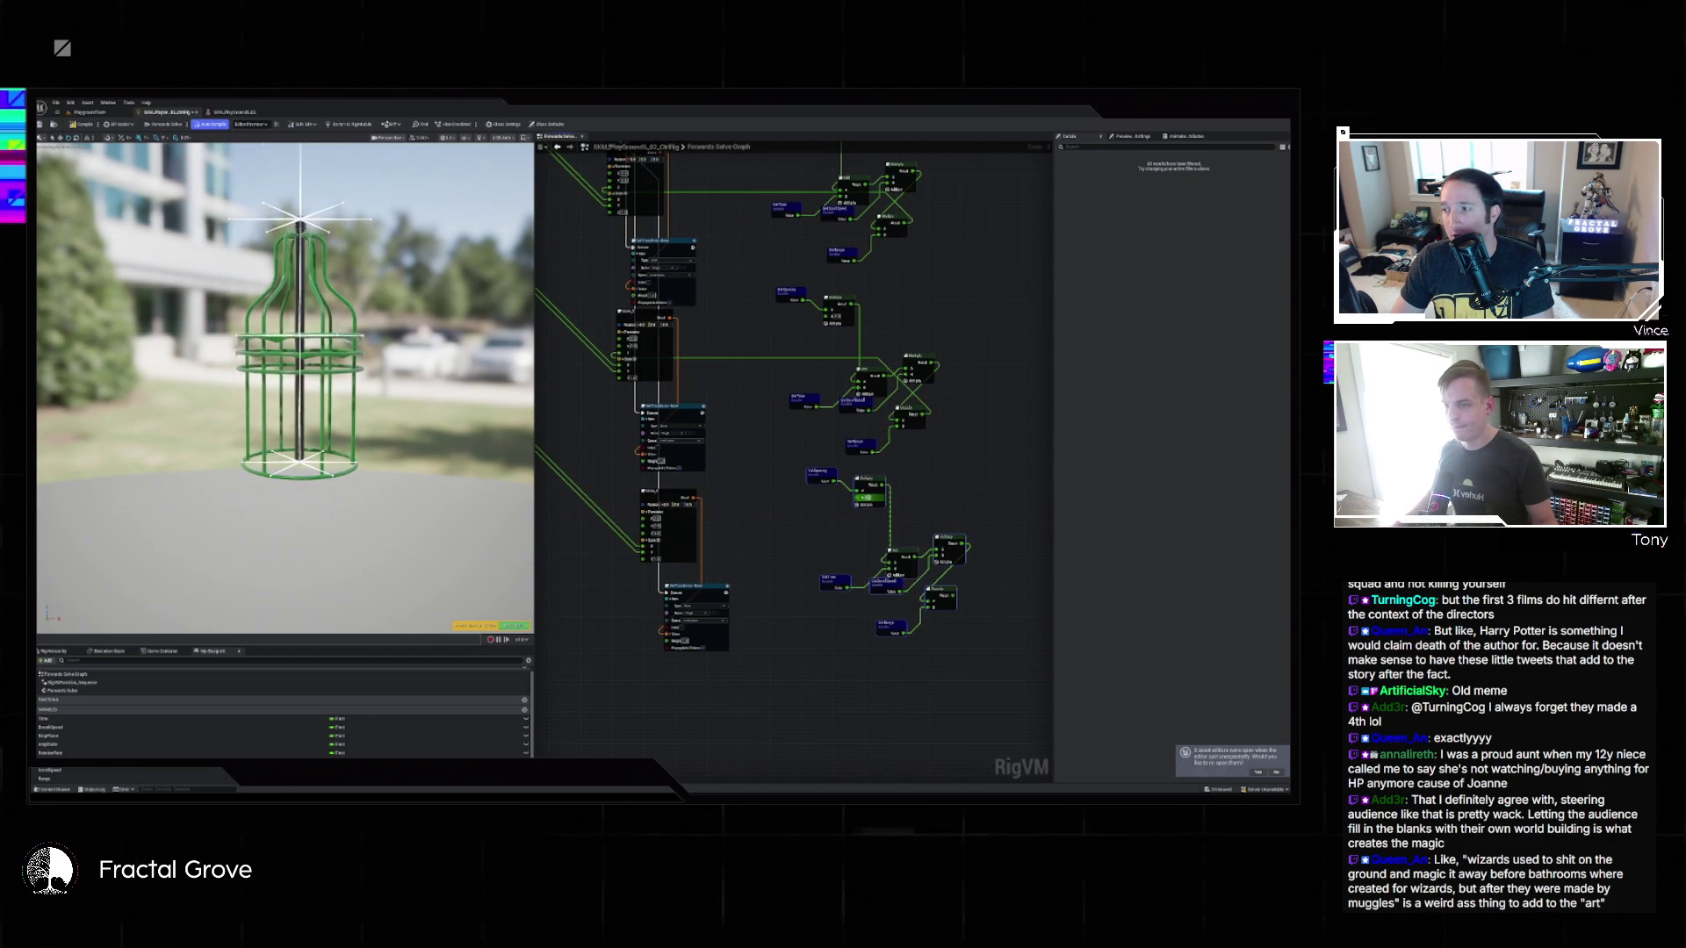
{"action": "mouse_move", "coordinate": [938, 540]}
{"action": "left_mouse_down"}
{"action": "mouse_move", "coordinate": [668, 534]}
{"action": "mouse_move", "coordinate": [699, 537]}
{"action": "left_mouse_up"}
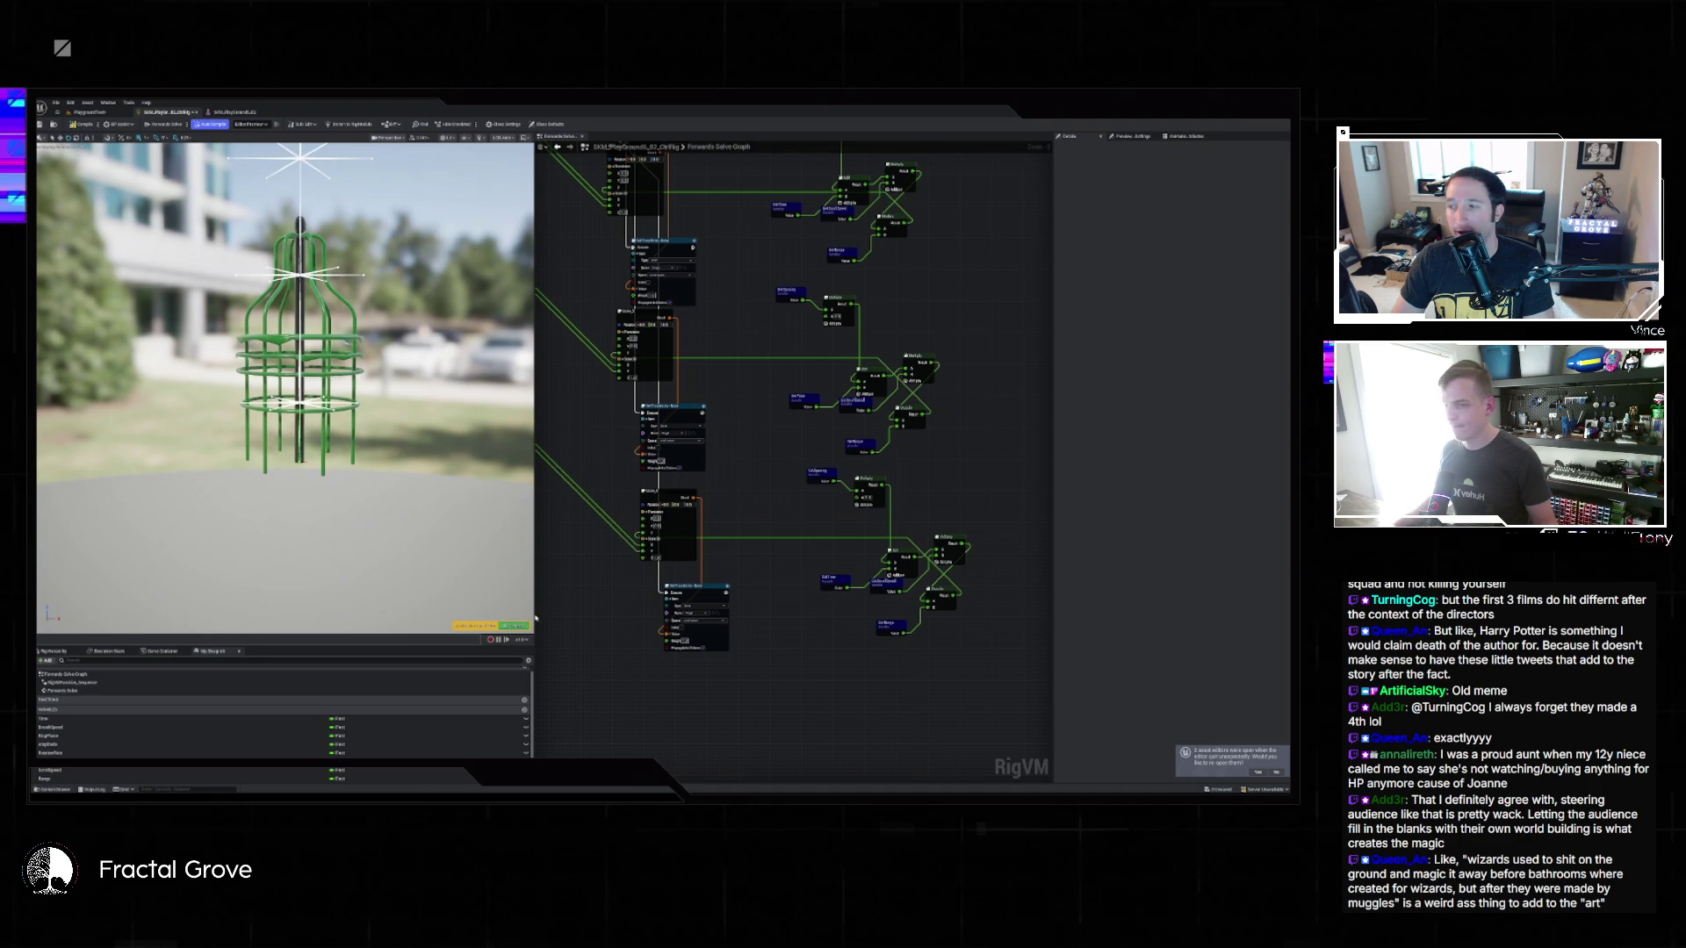
{"action": "left_click", "coordinate": [596, 581]}
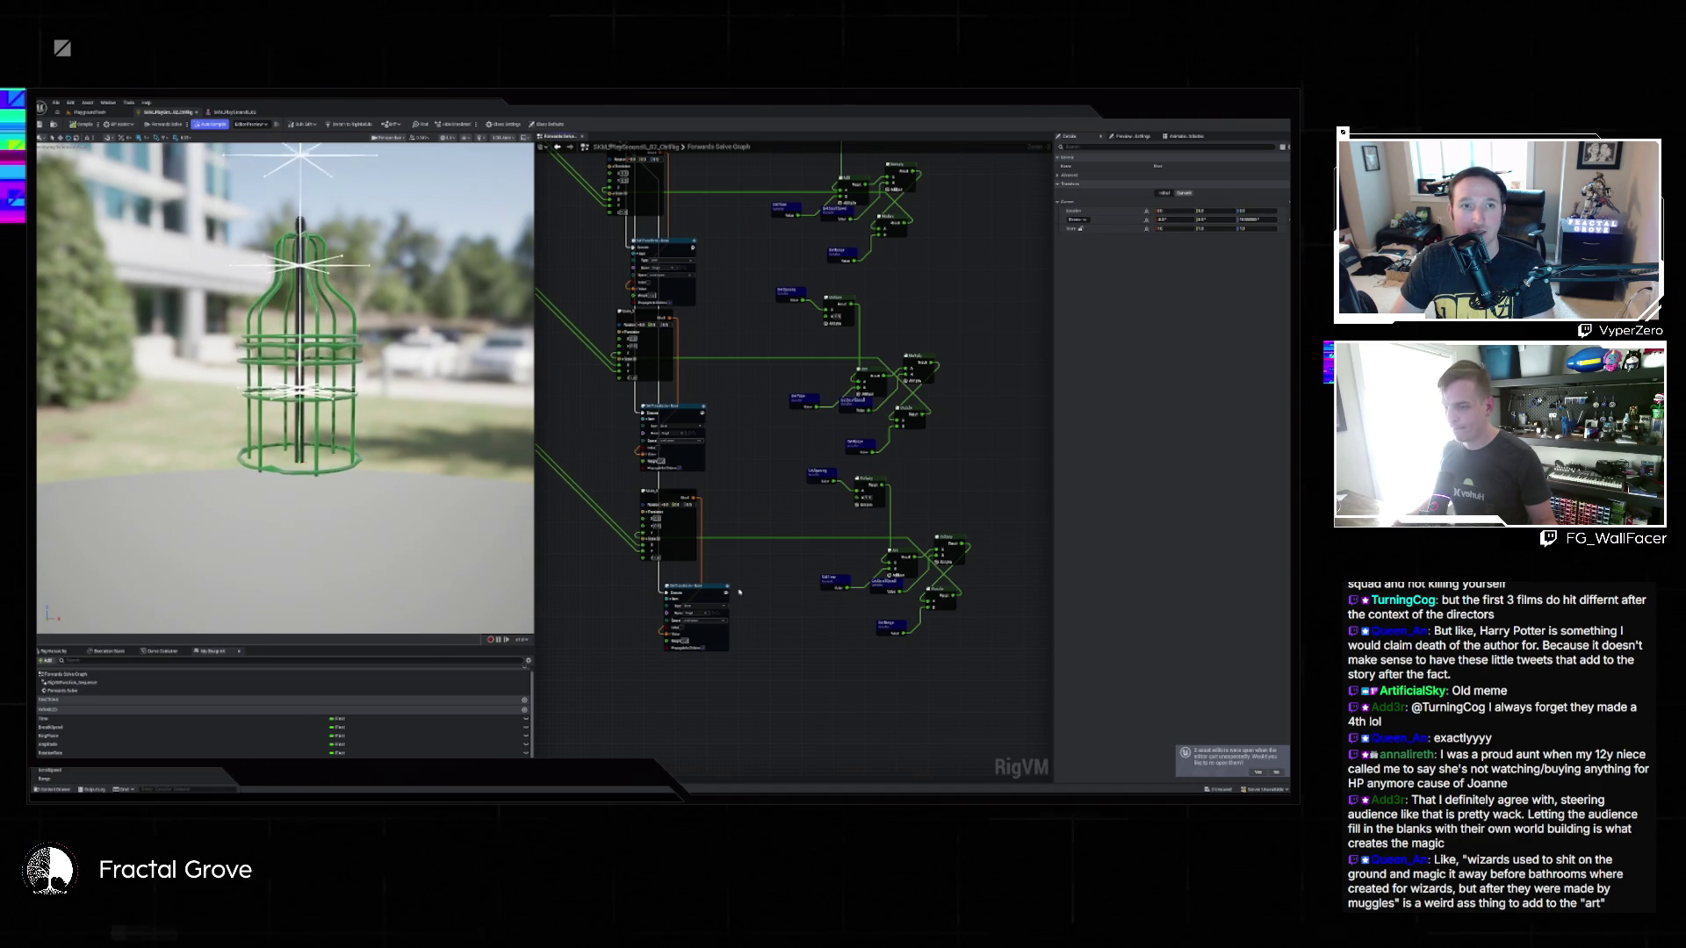
{"action": "left_click", "coordinate": [718, 614]}
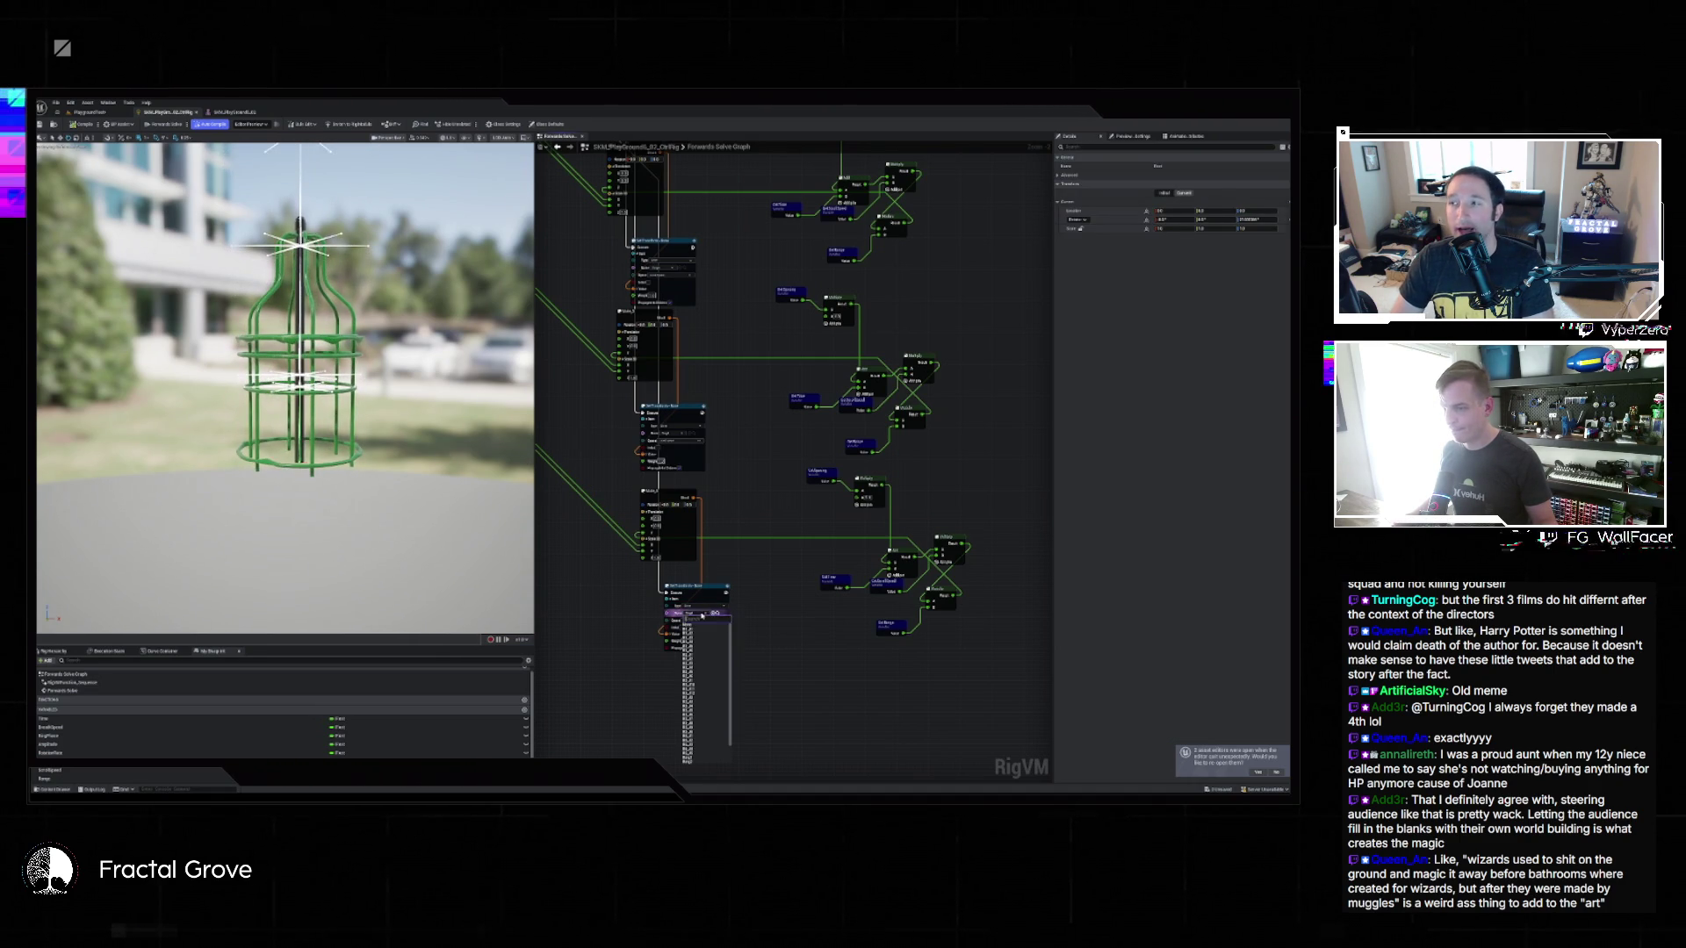
{"action": "left_click", "coordinate": [698, 757]}
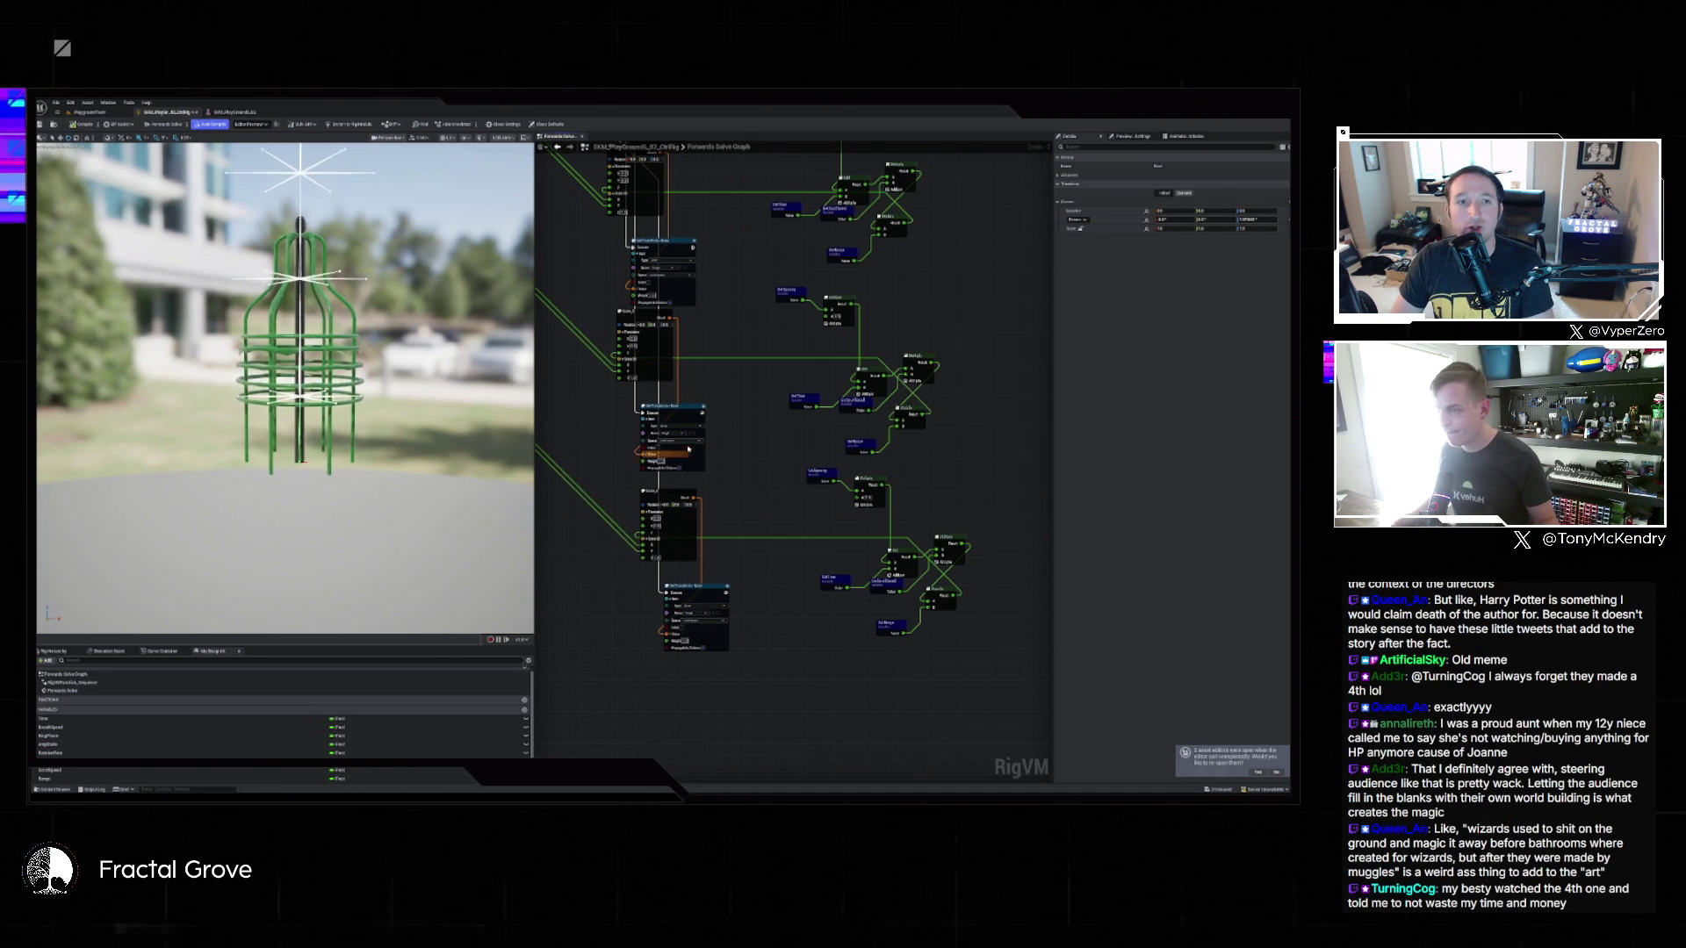
Assign another bone to a transform node, then begin editing a variable's Default Value.
{"action": "left_click", "coordinate": [681, 435]}
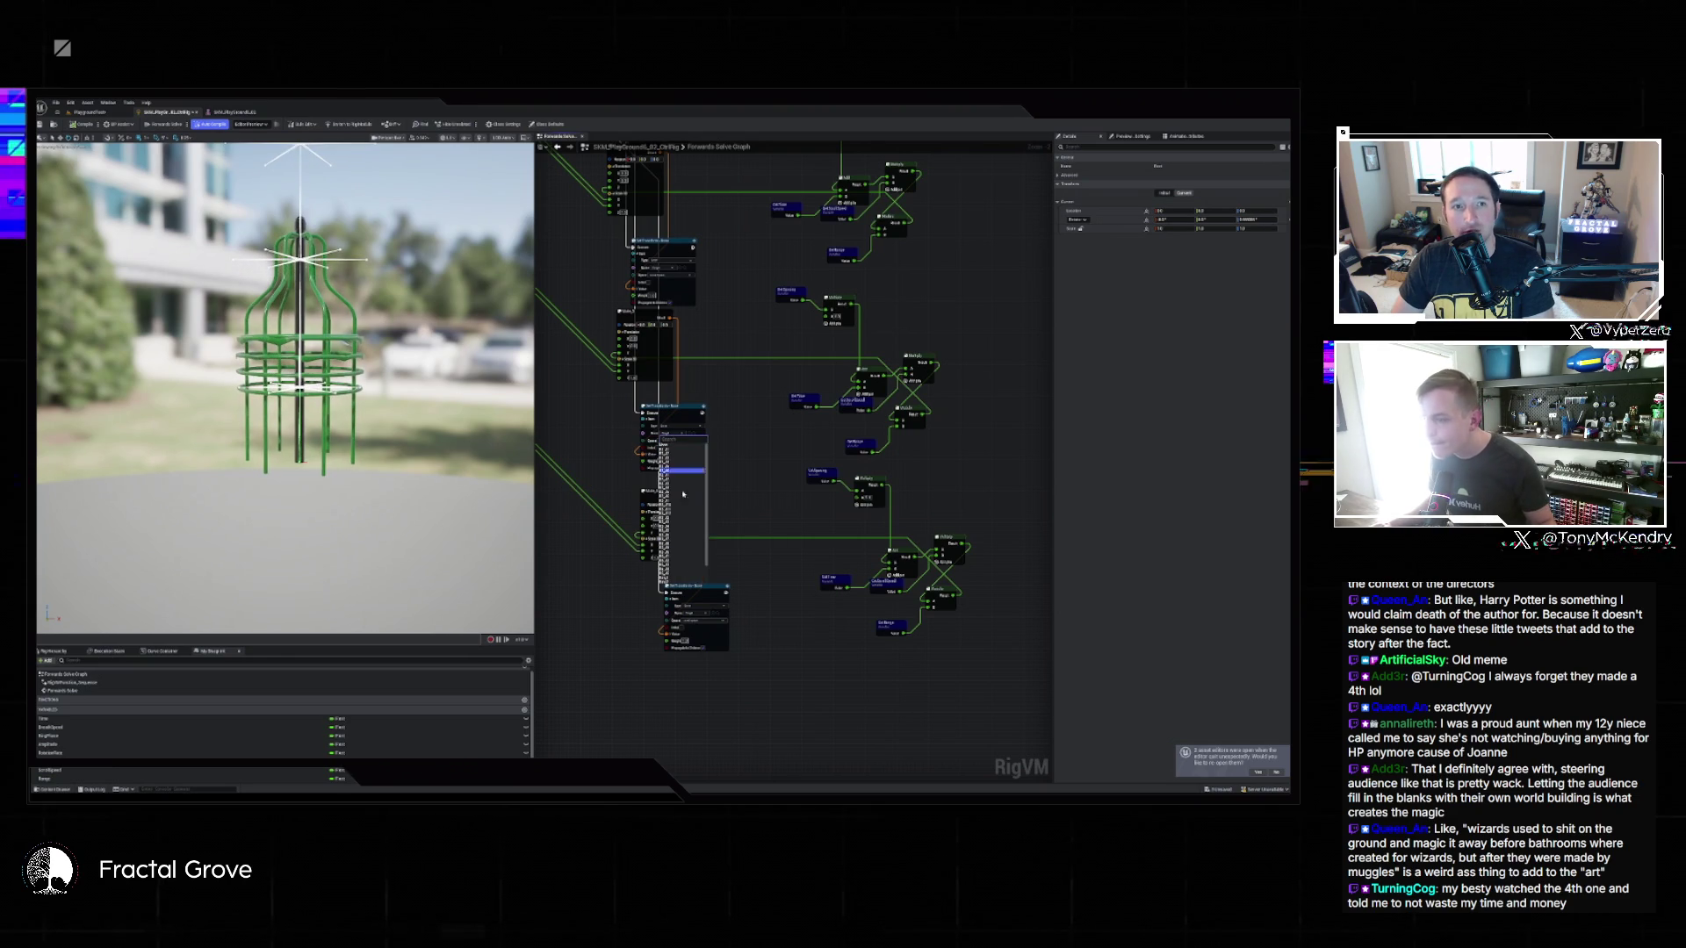
{"action": "left_click", "coordinate": [678, 572]}
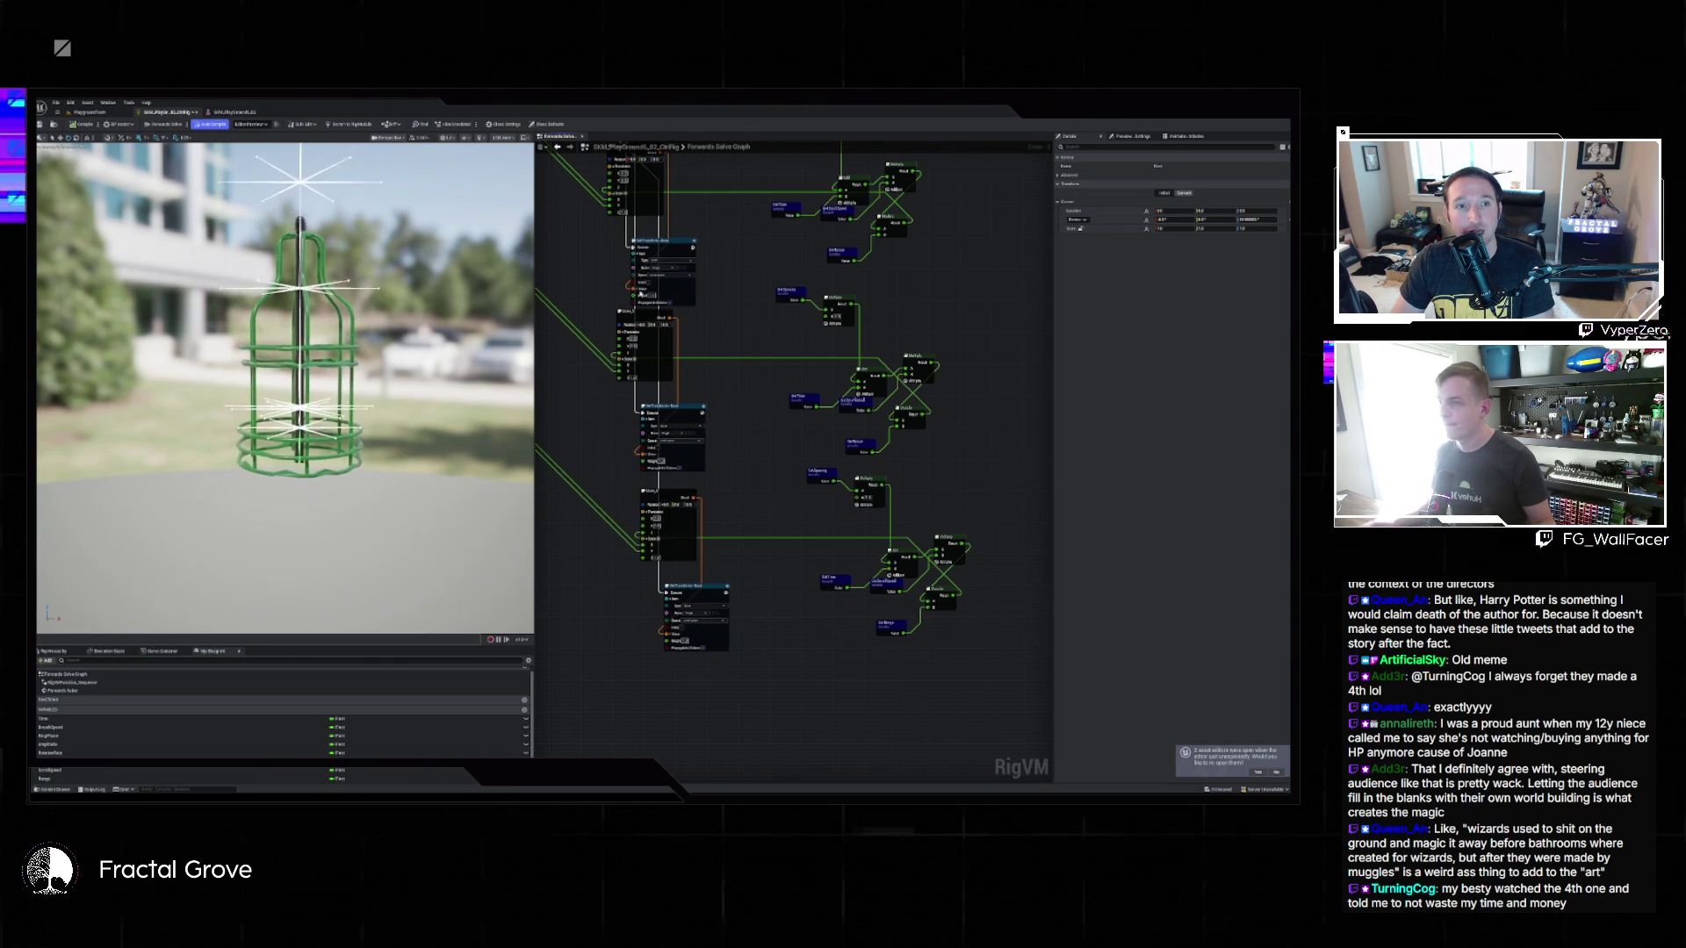
{"action": "left_click", "coordinate": [66, 775]}
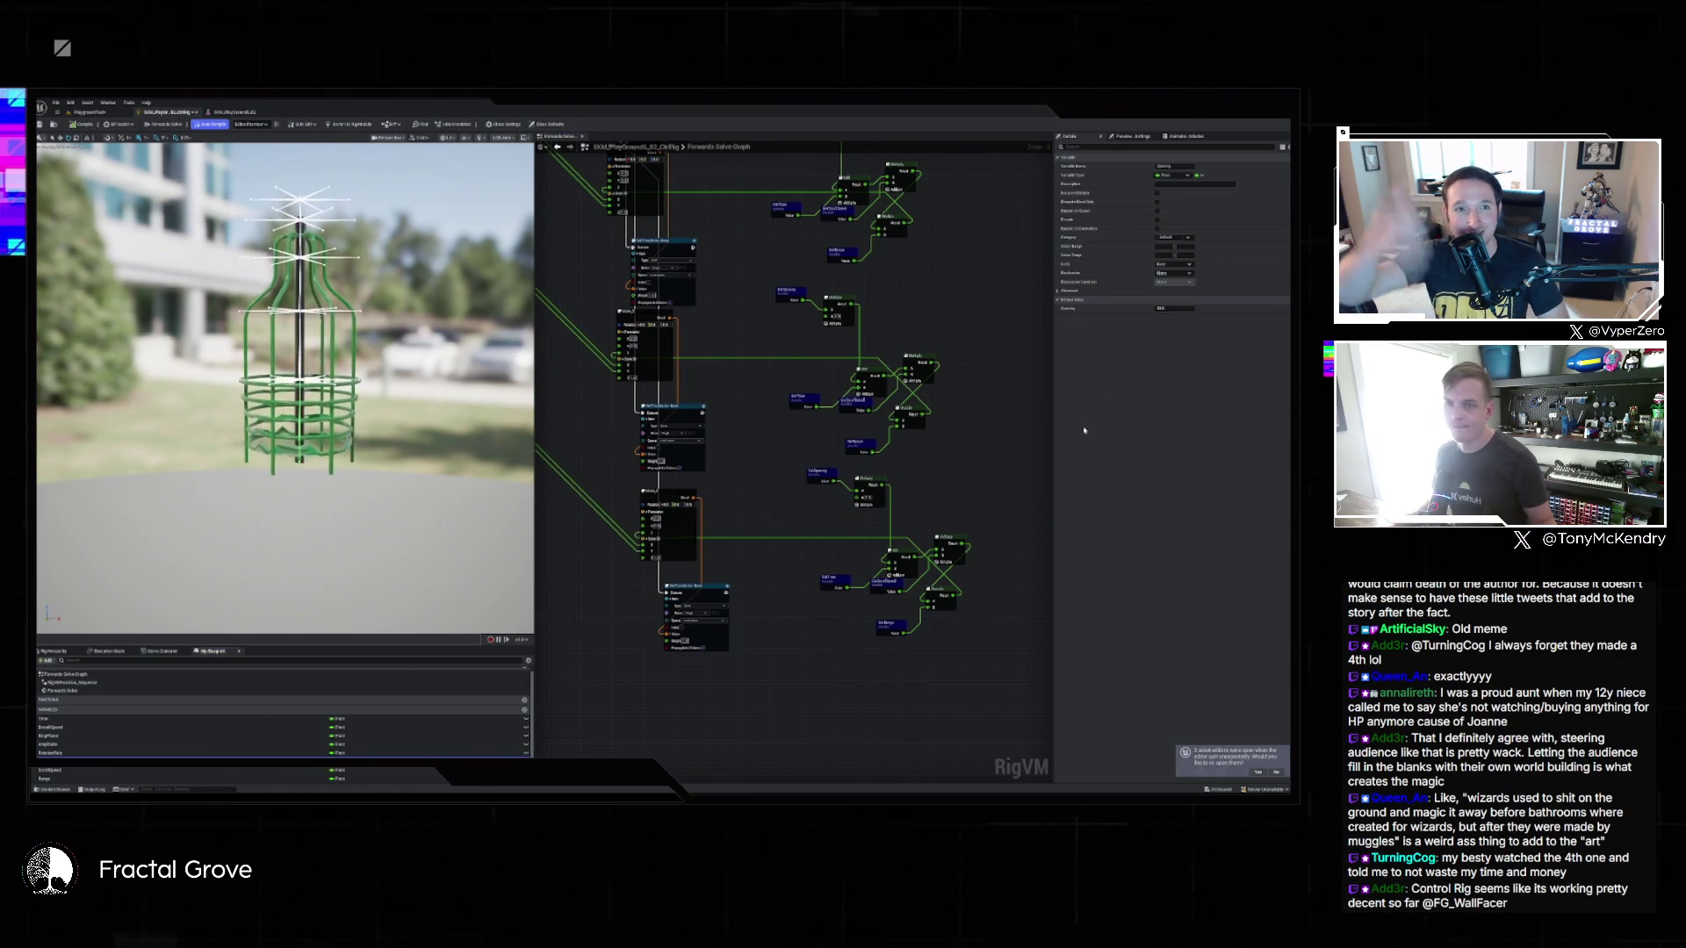
{"action": "left_click", "coordinate": [1185, 309]}
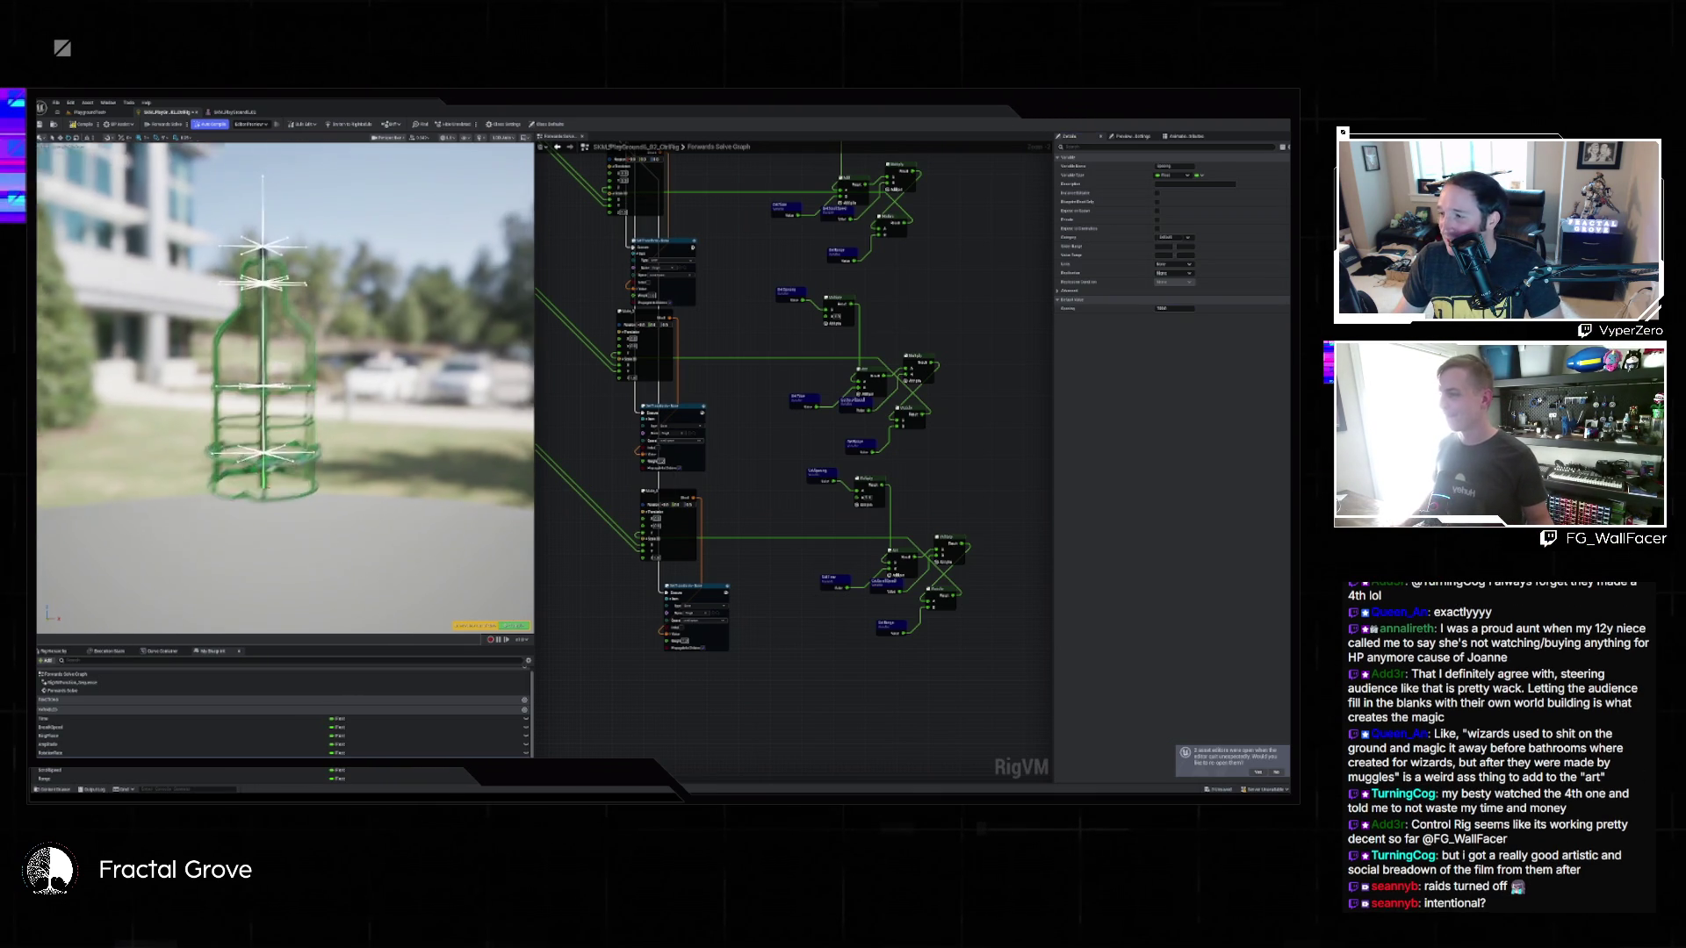
{"action": "scroll", "coordinate": [421, 413], "scroll_direction": "up", "scroll_amount": 6}
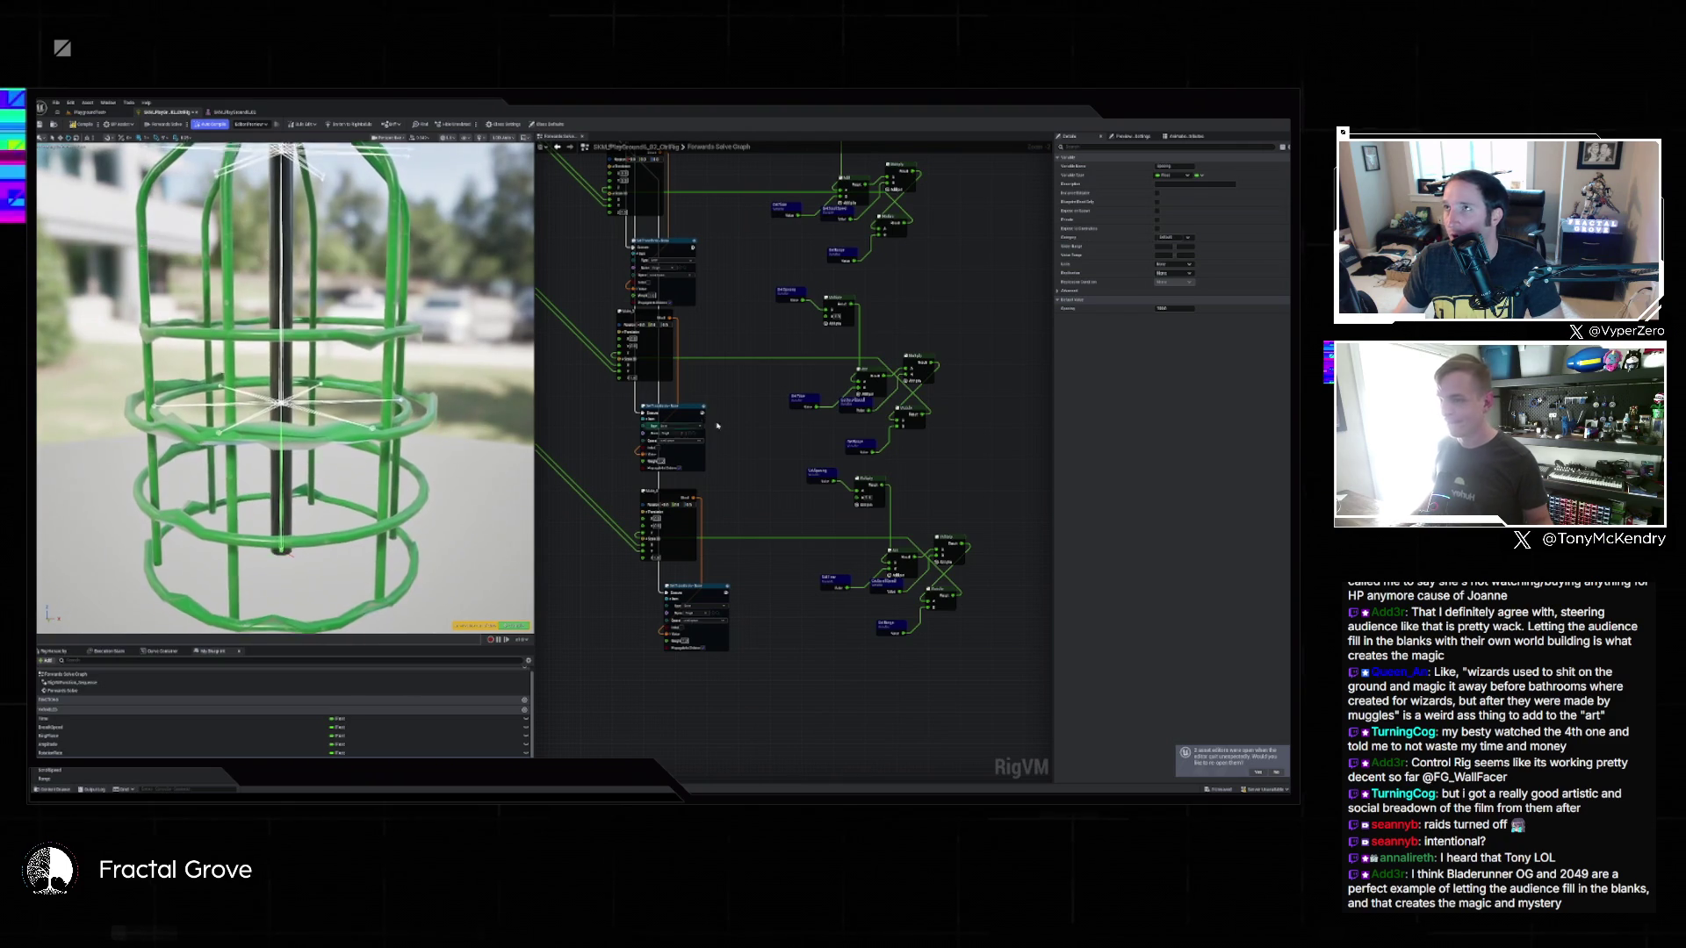
{"action": "left_click_drag", "start_coordinate": [712, 380], "coordinate": [739, 430]}
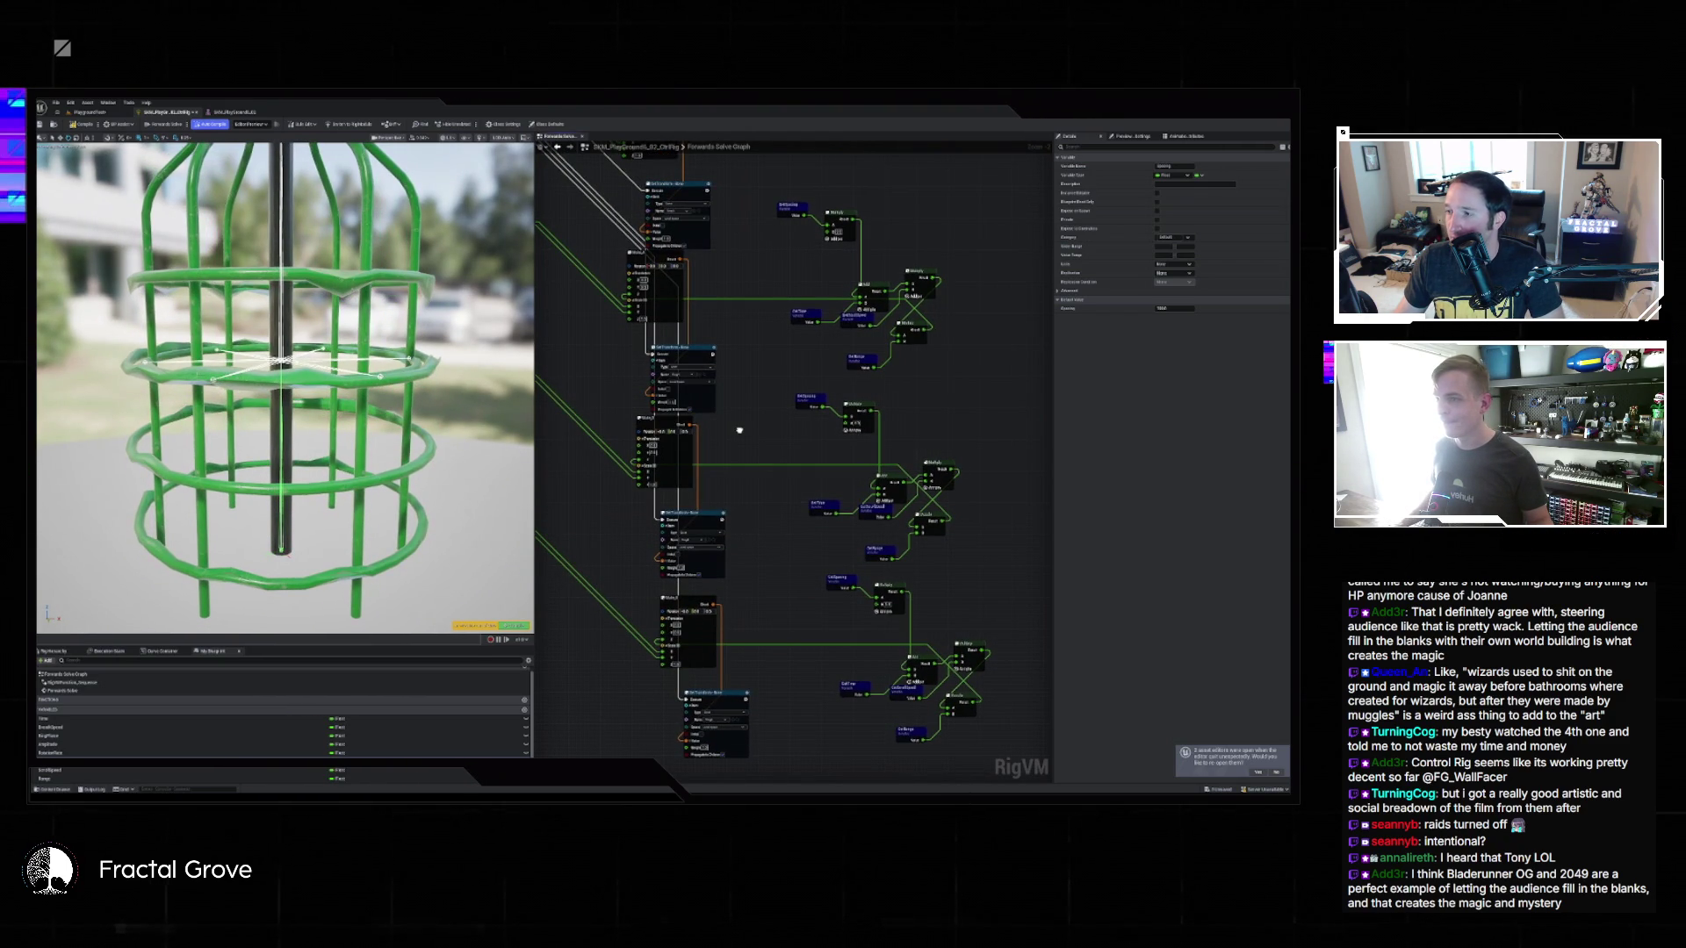
{"action": "mouse_move", "coordinate": [755, 615]}
{"action": "left_mouse_down"}
{"action": "mouse_move", "coordinate": [775, 699]}
{"action": "mouse_move", "coordinate": [845, 627]}
{"action": "mouse_move", "coordinate": [801, 448]}
{"action": "mouse_move", "coordinate": [795, 311]}
{"action": "mouse_move", "coordinate": [849, 750]}
{"action": "mouse_move", "coordinate": [716, 575]}
{"action": "mouse_move", "coordinate": [755, 527]}
{"action": "mouse_move", "coordinate": [809, 342]}
{"action": "mouse_move", "coordinate": [896, 771]}
{"action": "mouse_move", "coordinate": [992, 738]}
{"action": "mouse_move", "coordinate": [966, 685]}
{"action": "mouse_move", "coordinate": [861, 614]}
{"action": "mouse_move", "coordinate": [780, 642]}
{"action": "mouse_move", "coordinate": [741, 515]}
{"action": "mouse_move", "coordinate": [703, 238]}
{"action": "mouse_move", "coordinate": [848, 352]}
{"action": "left_mouse_up"}
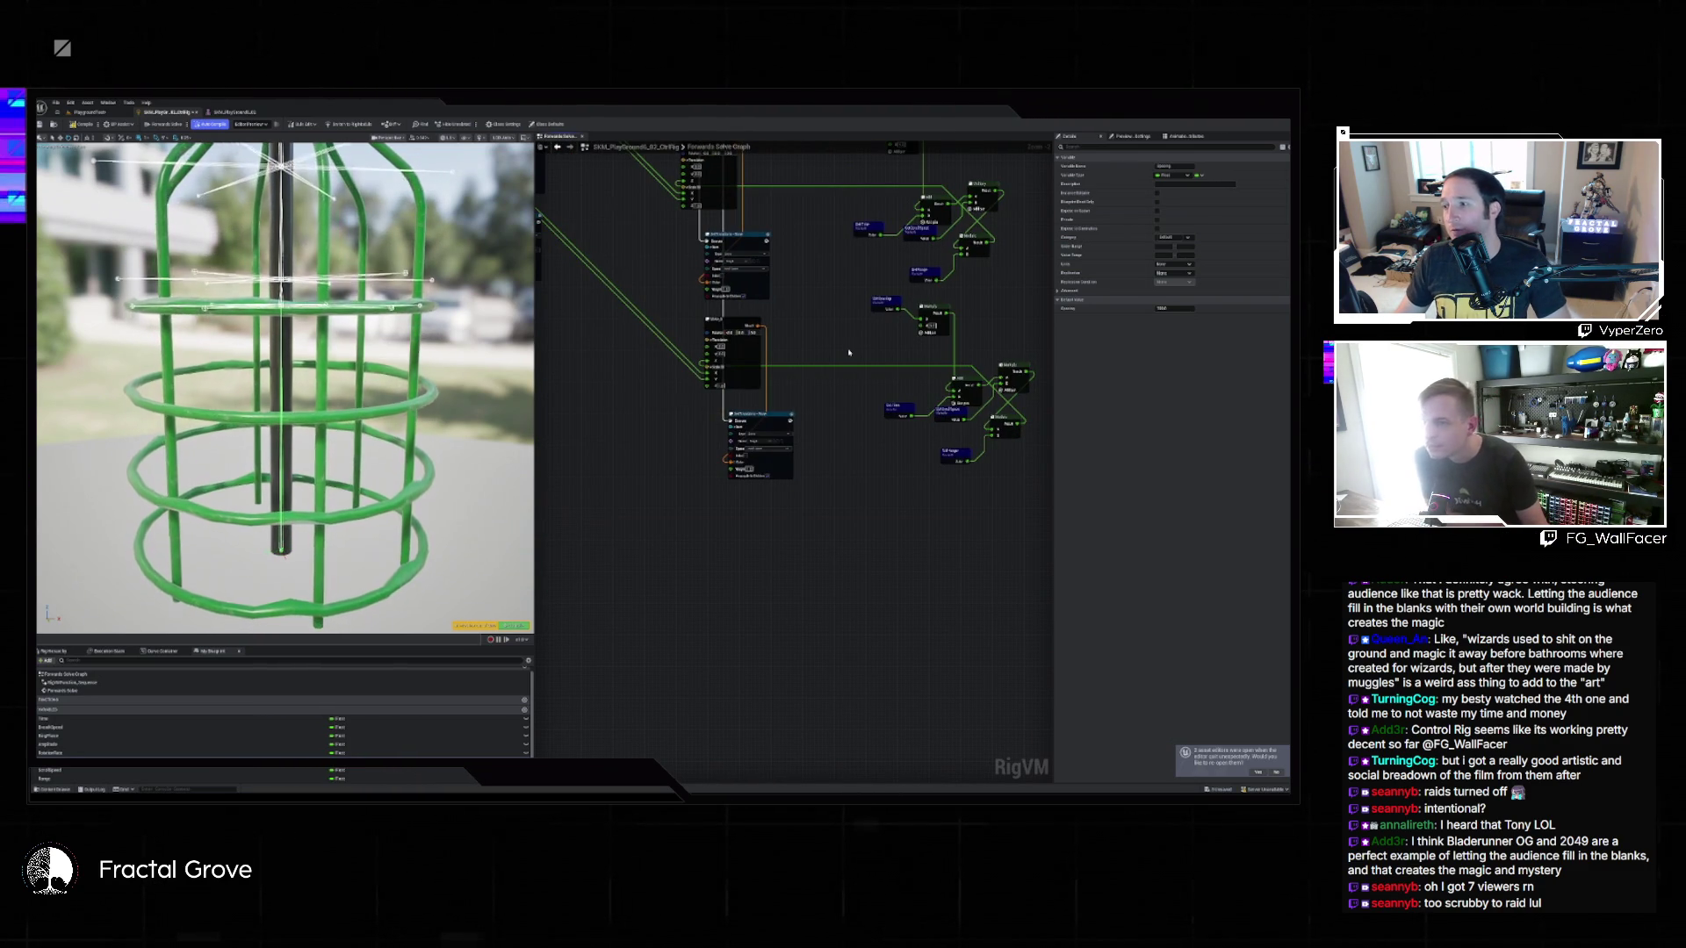
{"action": "left_click_drag", "start_coordinate": [809, 302], "coordinate": [835, 413]}
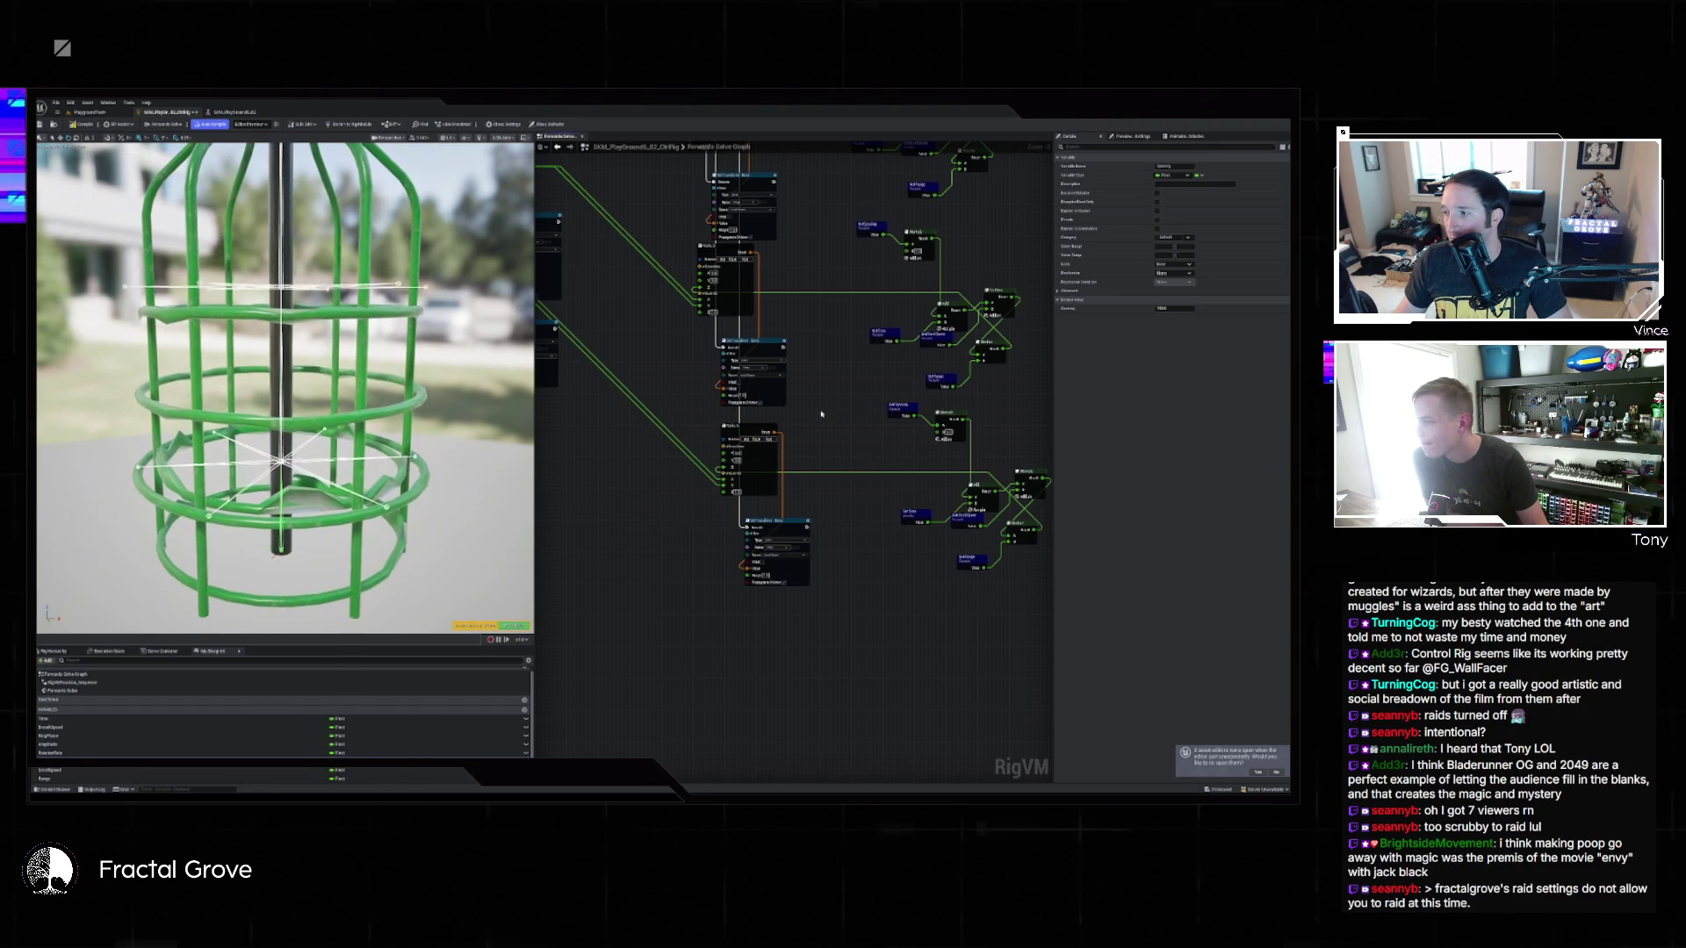
{"action": "scroll", "coordinate": [843, 414], "scroll_direction": "down", "scroll_amount": 4}
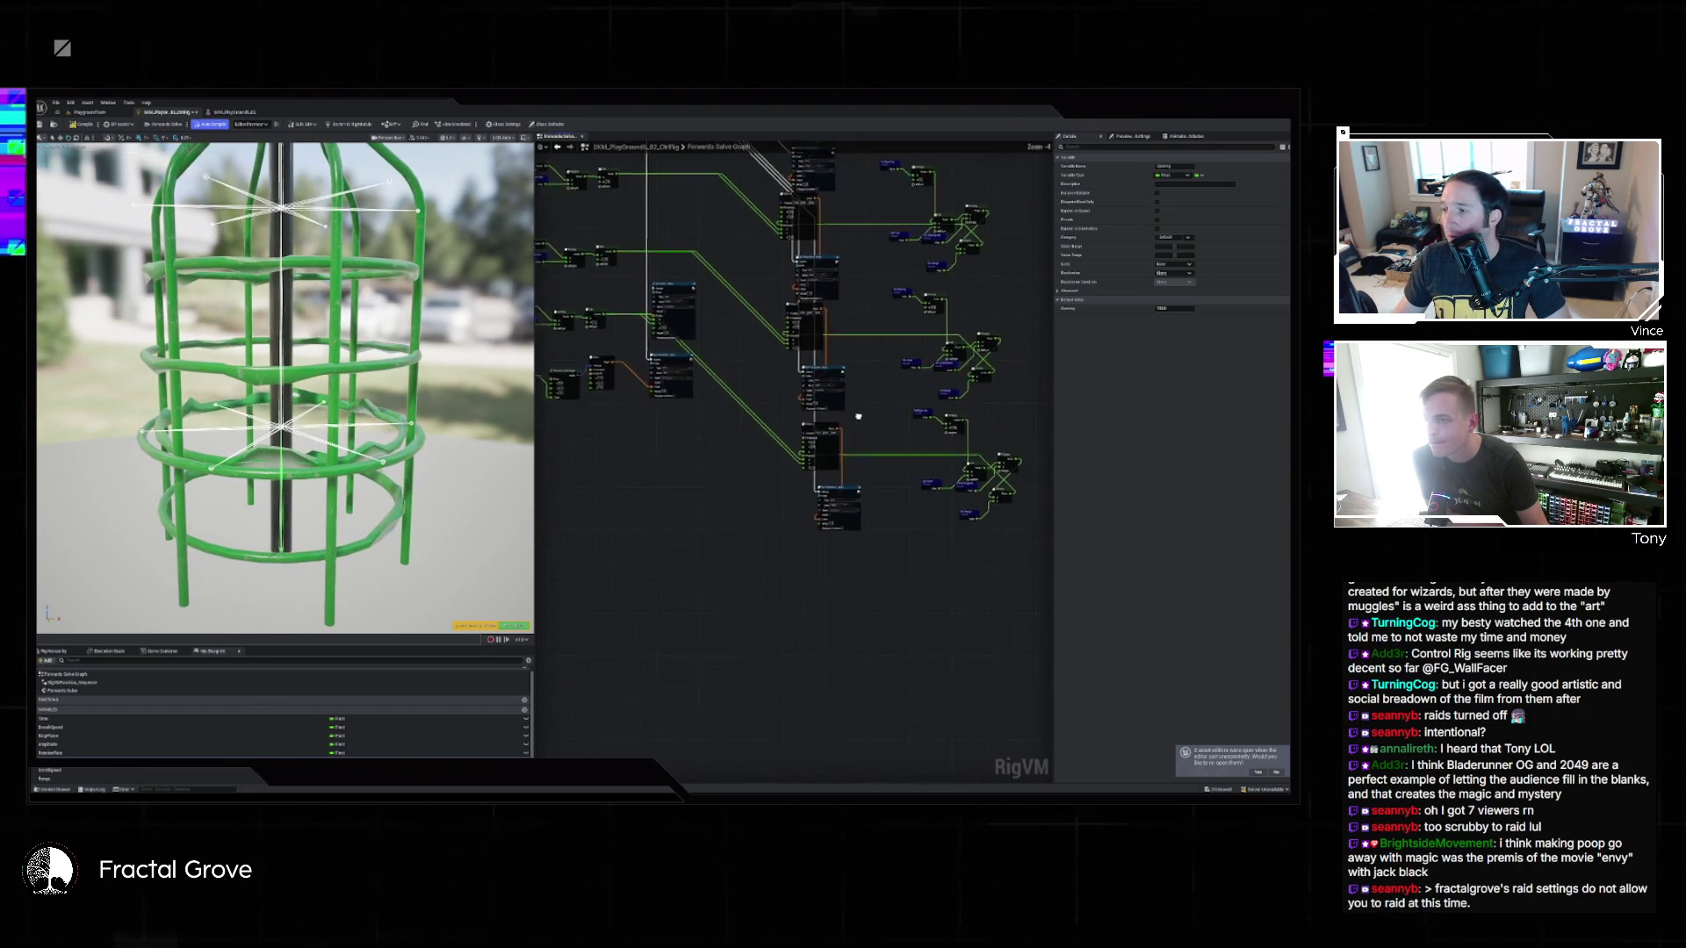
Delete the Set Scale node from the rig graph.
{"action": "scroll", "coordinate": [883, 422], "scroll_direction": "up", "scroll_amount": 4}
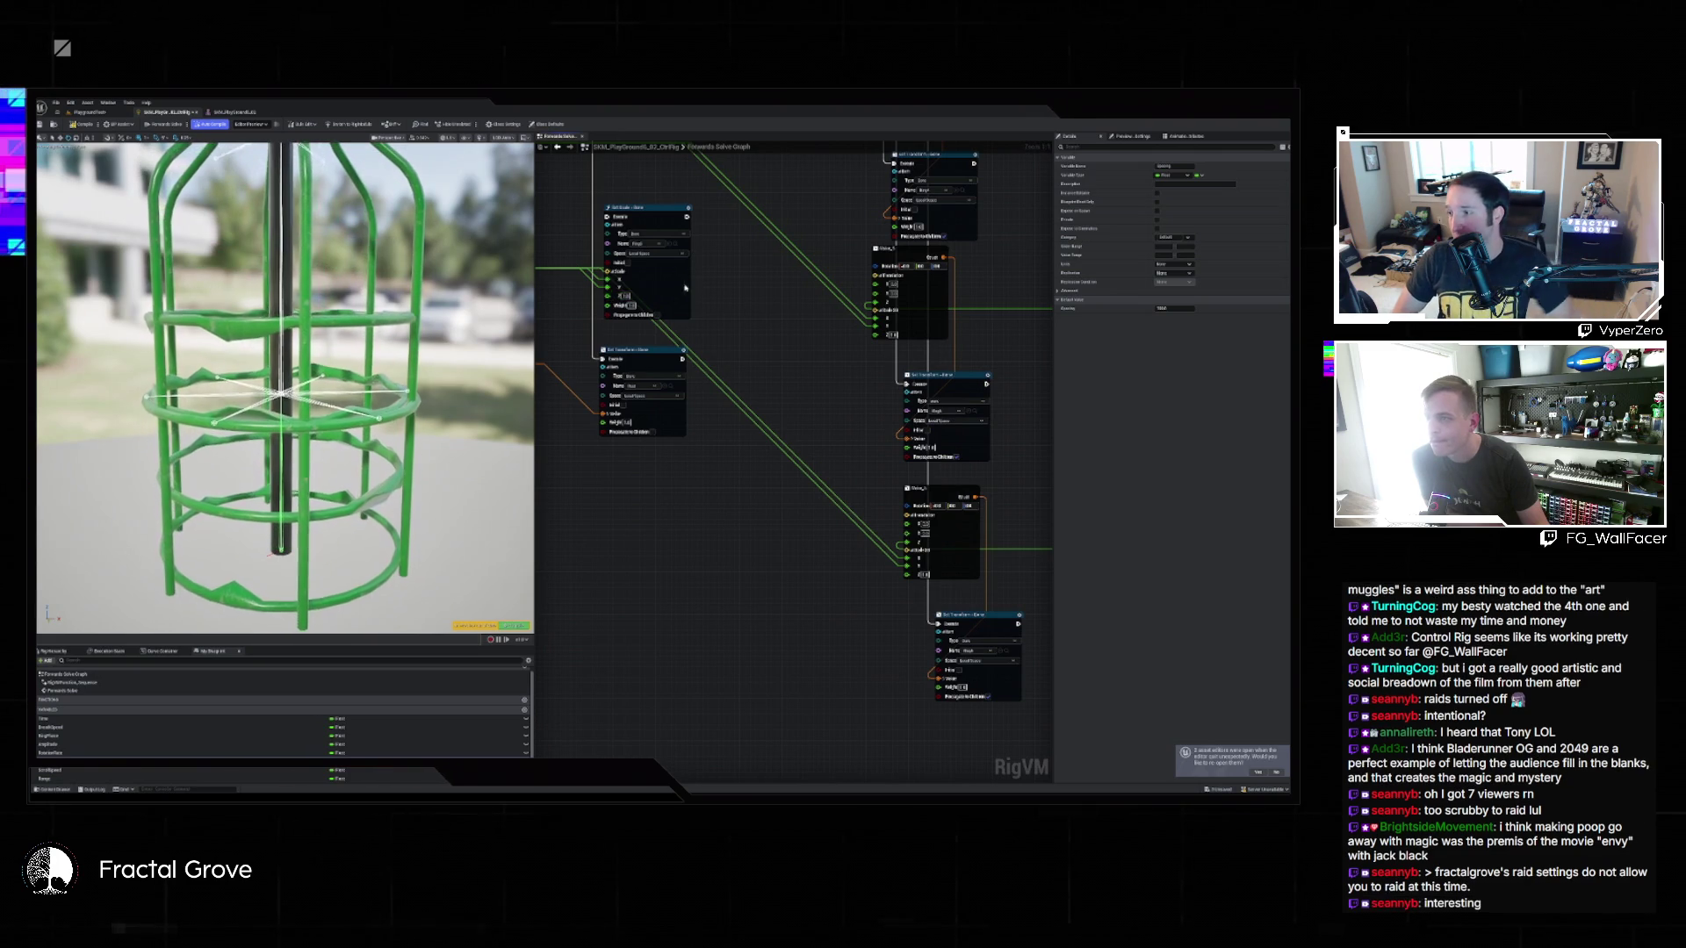
{"action": "left_click", "coordinate": [651, 211]}
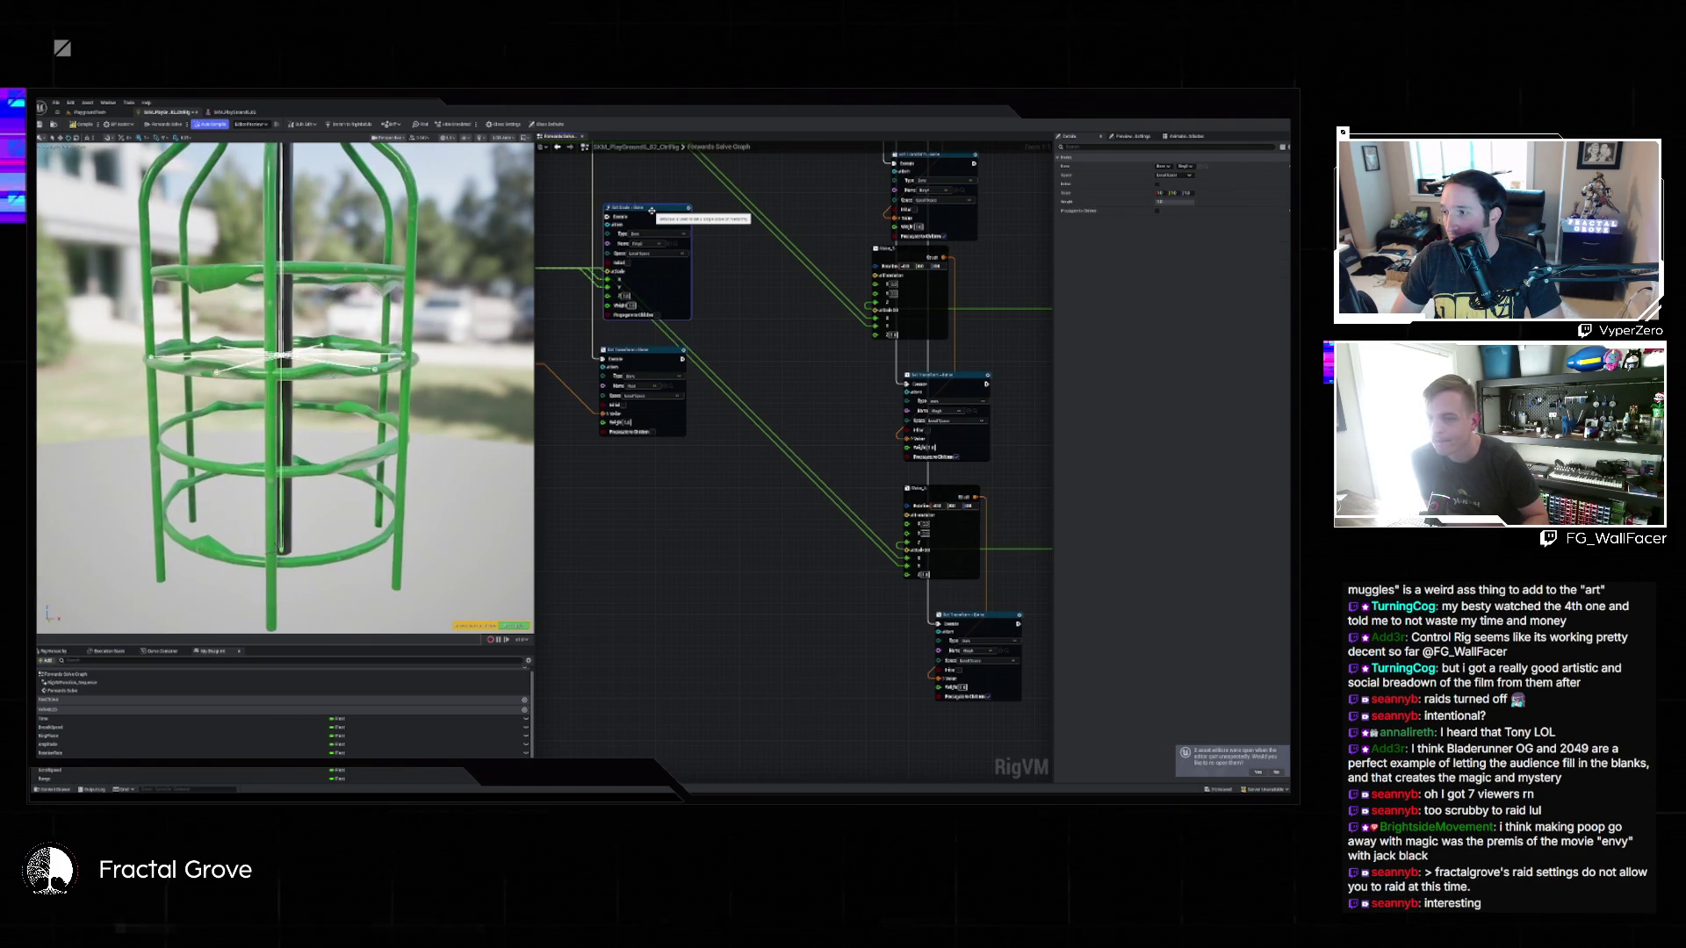
{"action": "key", "text": "Delete"}
Inspect a Set Transform node's location, rotation and scale values in Details.
{"action": "left_click_drag", "start_coordinate": [858, 429], "coordinate": [735, 310]}
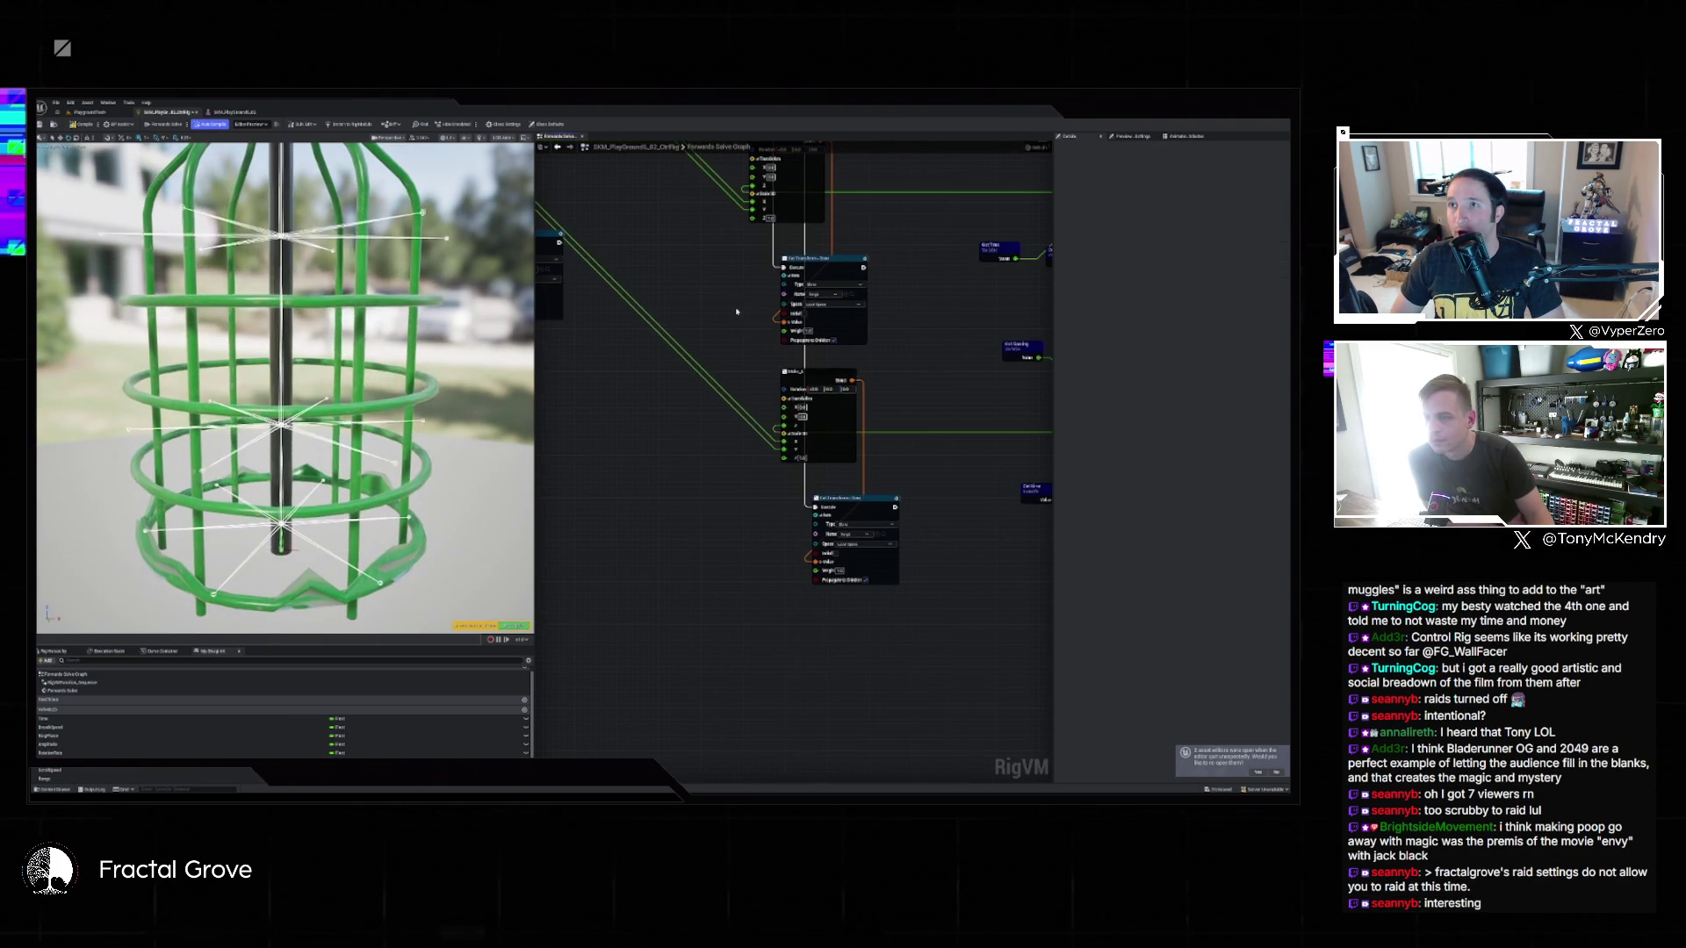
{"action": "scroll", "coordinate": [877, 382], "scroll_direction": "down", "scroll_amount": 5}
{"action": "scroll", "coordinate": [656, 451], "scroll_direction": "up", "scroll_amount": 2}
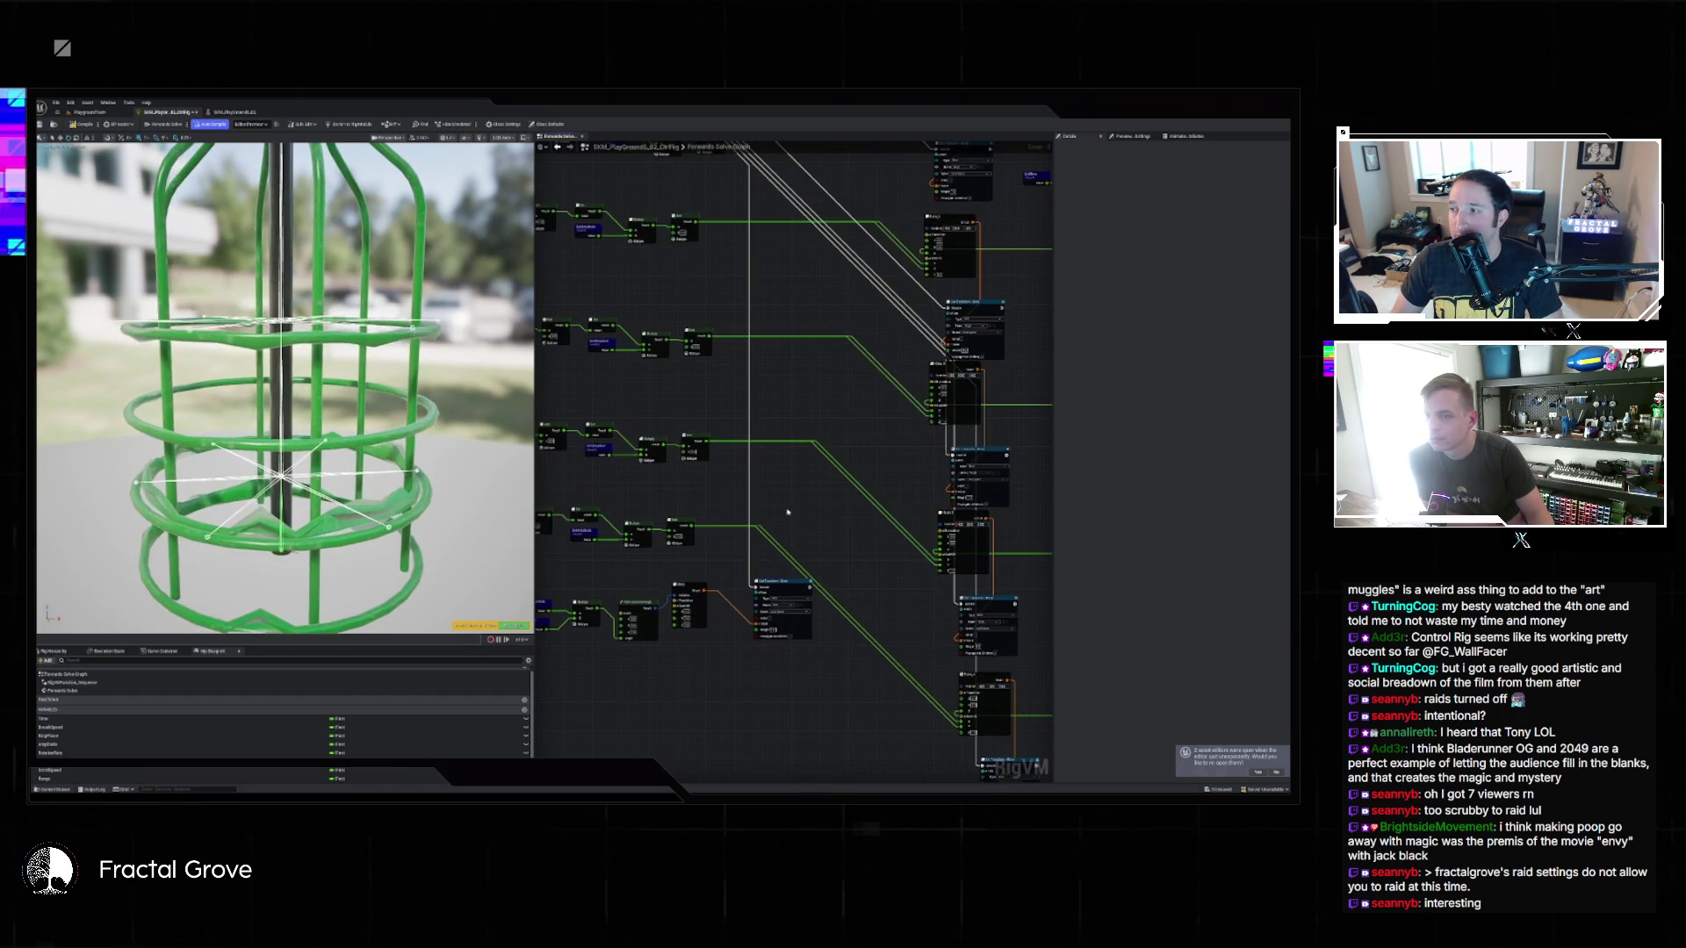
{"action": "mouse_move", "coordinate": [787, 496]}
{"action": "left_mouse_down"}
{"action": "mouse_move", "coordinate": [724, 672]}
{"action": "mouse_move", "coordinate": [821, 486]}
{"action": "left_mouse_up"}
{"action": "scroll", "coordinate": [821, 485], "scroll_direction": "up", "scroll_amount": 3}
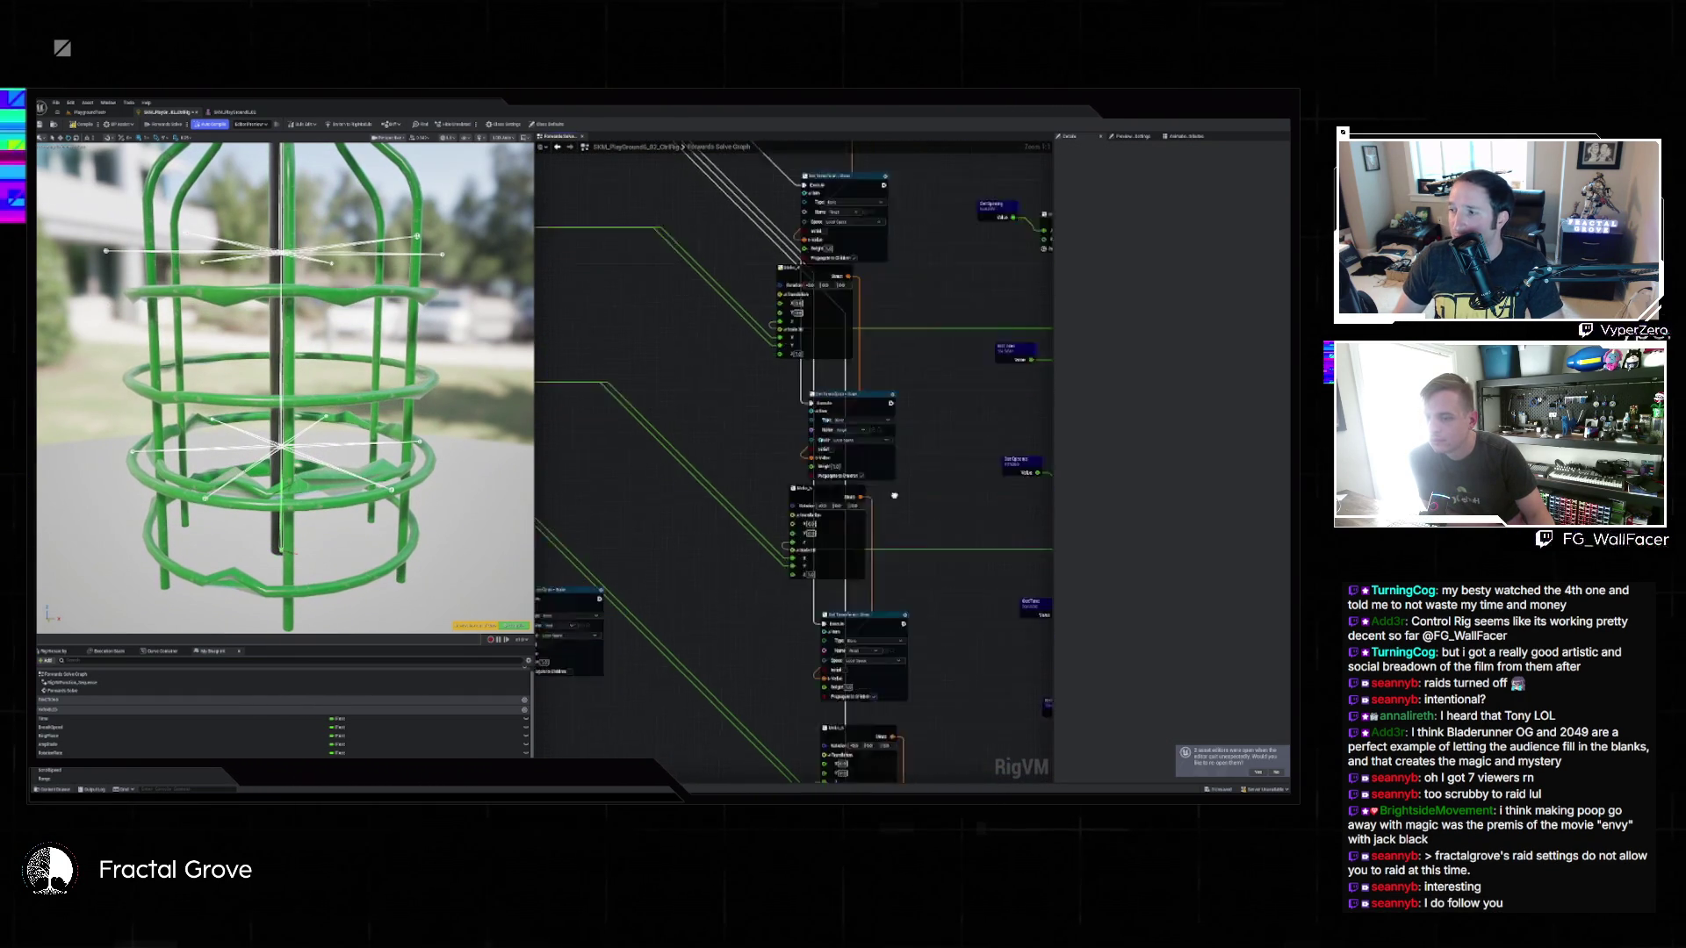
{"action": "left_click_drag", "start_coordinate": [864, 403], "coordinate": [711, 184]}
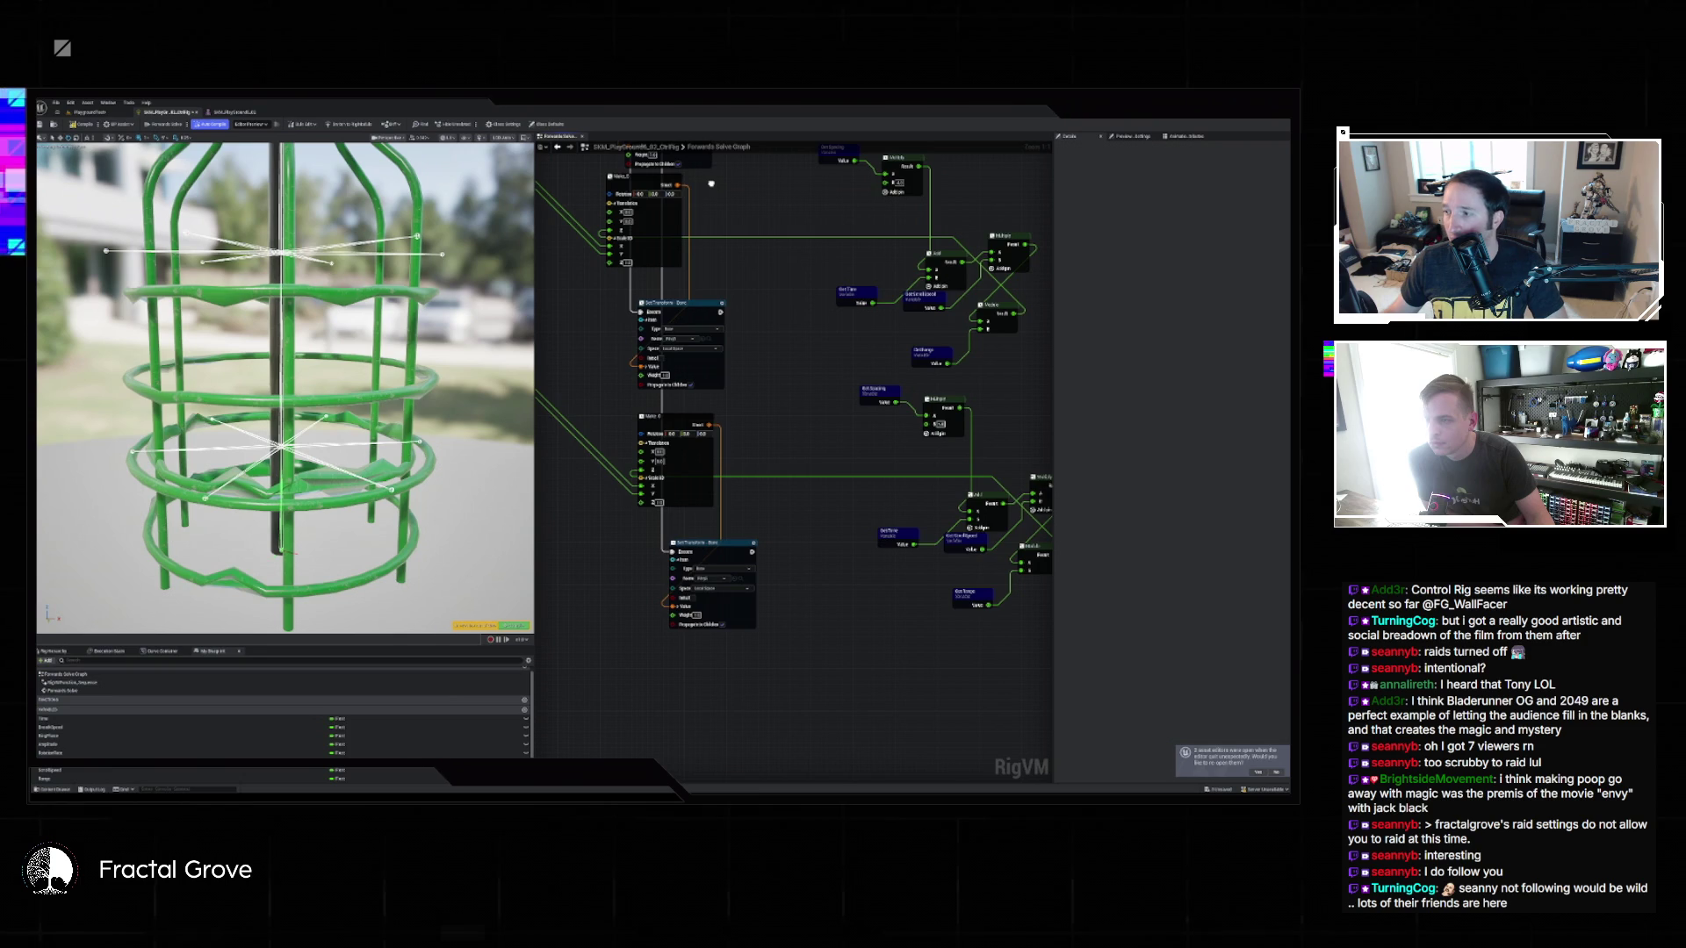
{"action": "scroll", "coordinate": [711, 184], "scroll_direction": "up", "scroll_amount": 3}
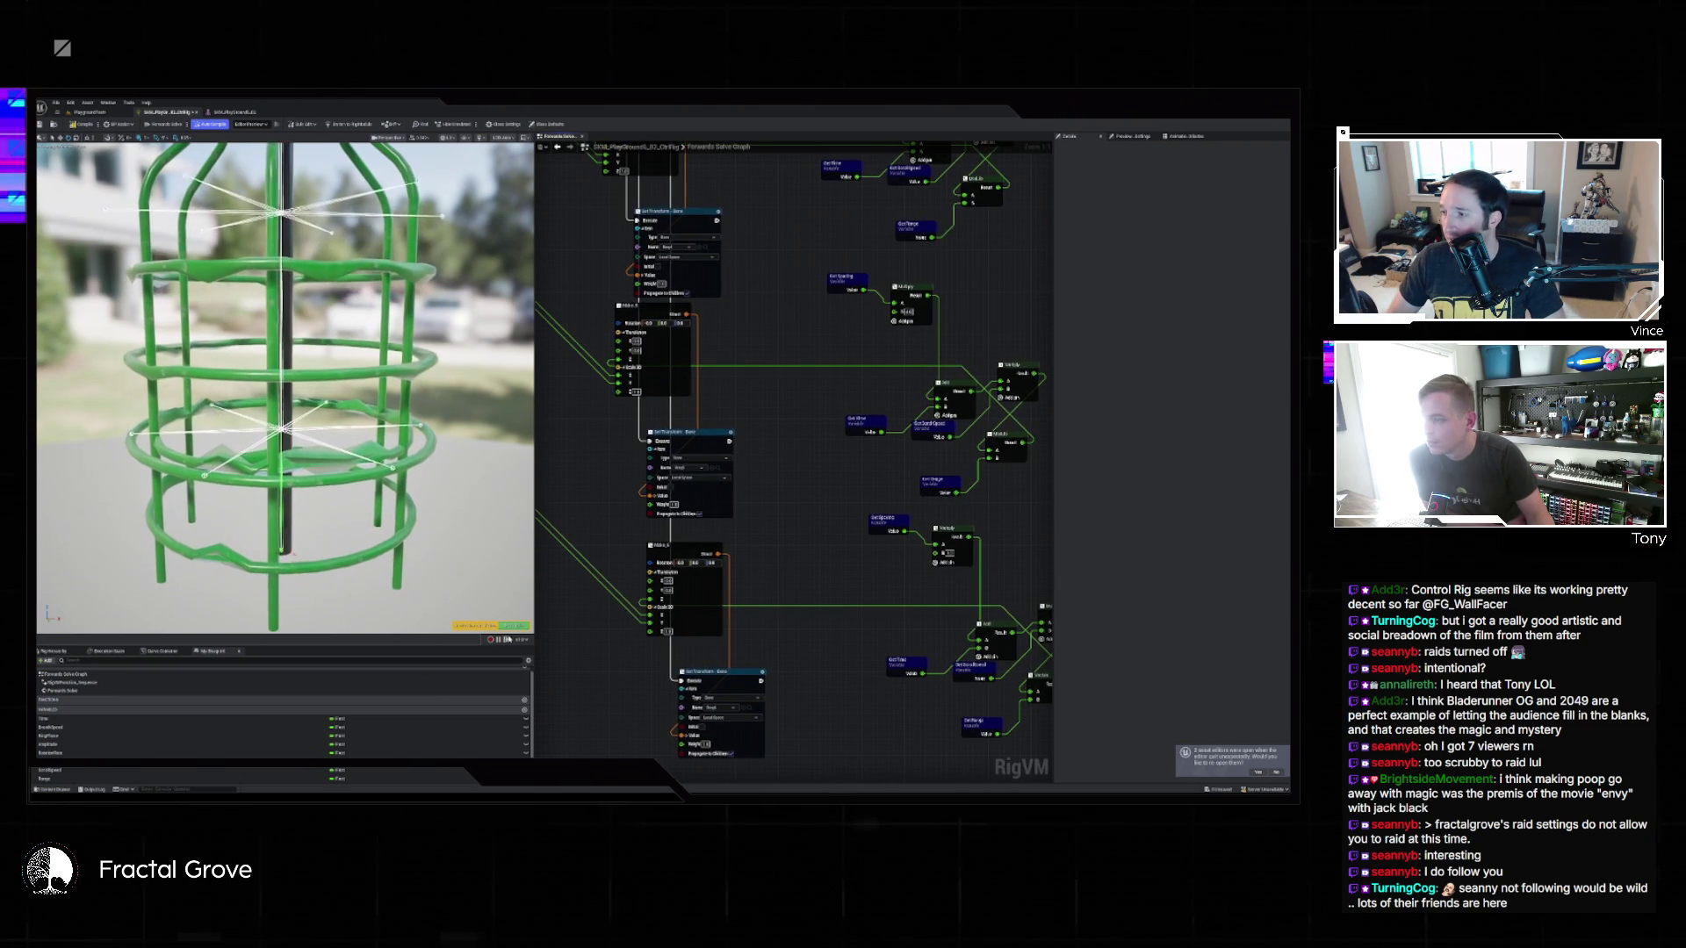
{"action": "left_click", "coordinate": [508, 559]}
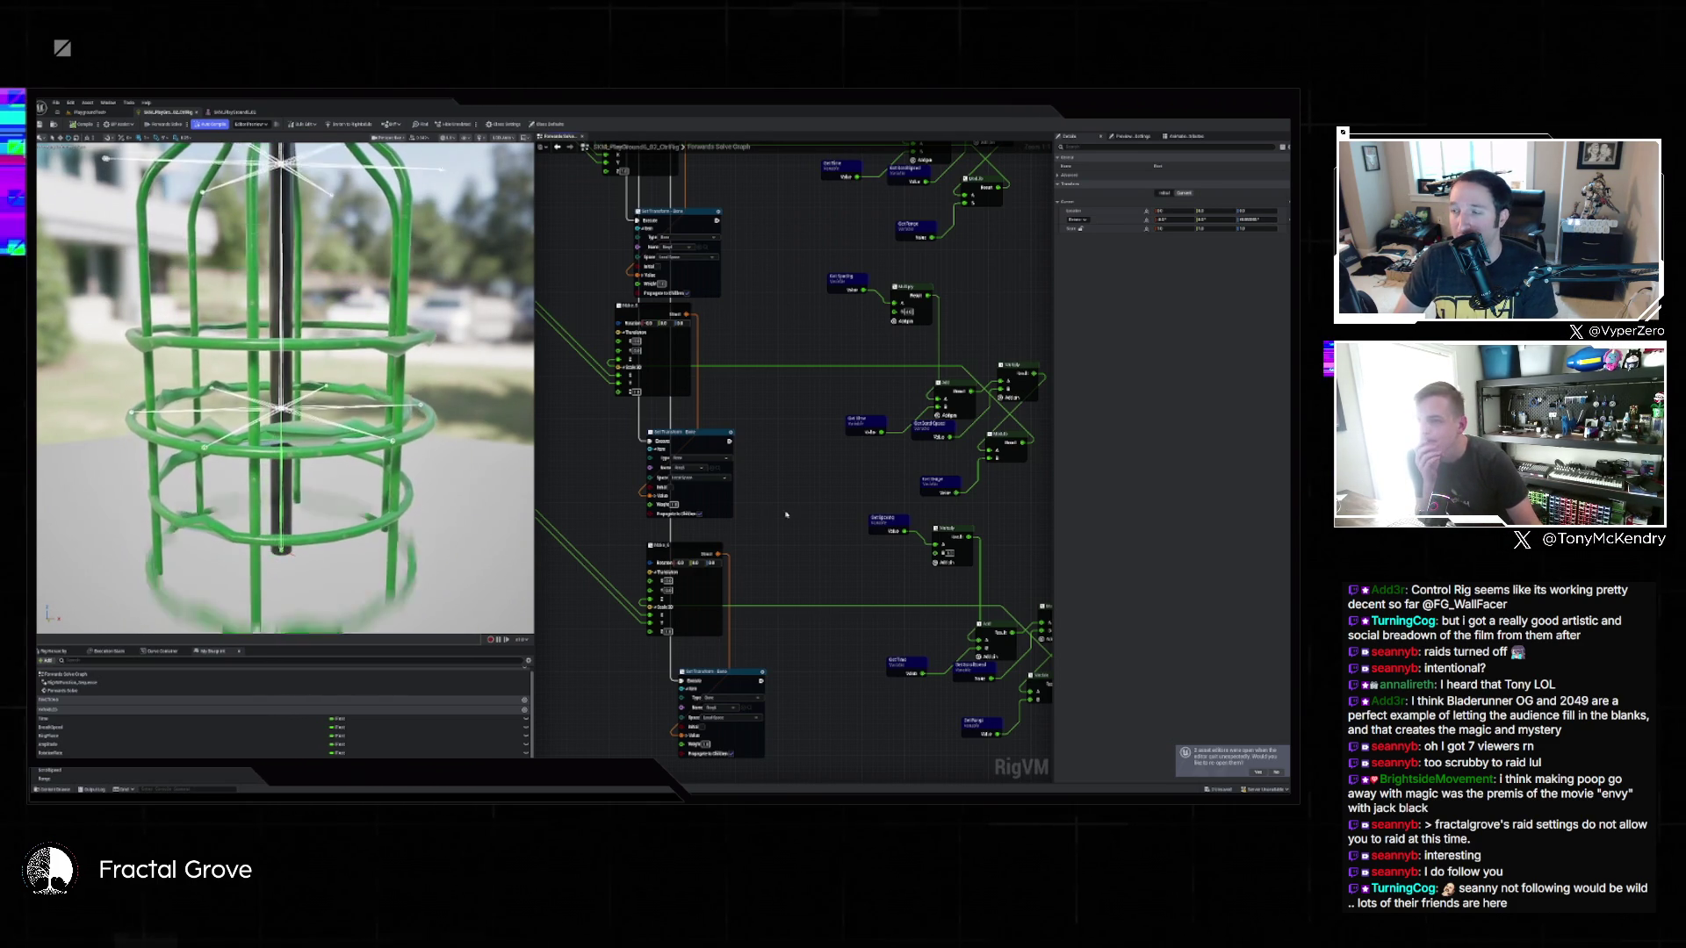
{"action": "scroll", "coordinate": [814, 510], "scroll_direction": "down", "scroll_amount": 3}
{"action": "mouse_move", "coordinate": [957, 309]}
{"action": "left_mouse_down"}
{"action": "mouse_move", "coordinate": [956, 625]}
{"action": "mouse_move", "coordinate": [764, 453]}
{"action": "left_mouse_up"}
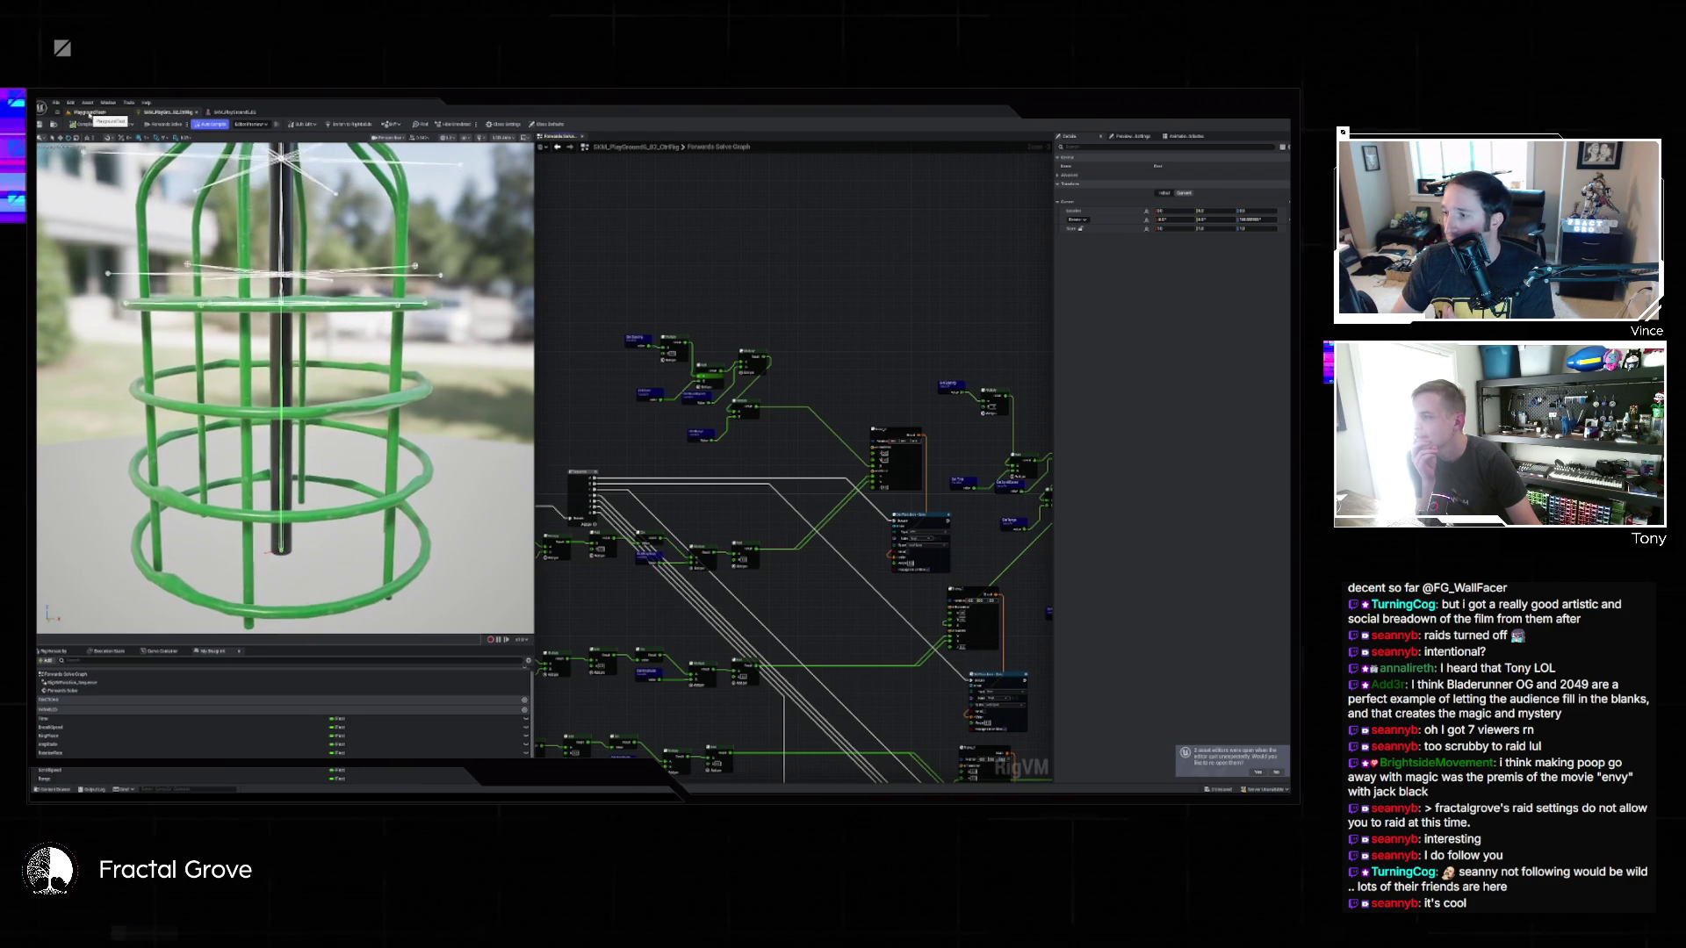
{"action": "mouse_move", "coordinate": [998, 524]}
{"action": "left_mouse_down"}
{"action": "mouse_move", "coordinate": [762, 381]}
{"action": "mouse_move", "coordinate": [743, 336]}
{"action": "left_mouse_up"}
Undo the last eight graph edits with Ctrl+Z, restoring the earlier nodes and wires.
{"action": "scroll", "coordinate": [772, 397], "scroll_direction": "up", "scroll_amount": 2}
{"action": "mouse_move", "coordinate": [763, 434]}
{"action": "left_mouse_down"}
{"action": "mouse_move", "coordinate": [753, 275]}
{"action": "mouse_move", "coordinate": [709, 351]}
{"action": "left_mouse_up"}
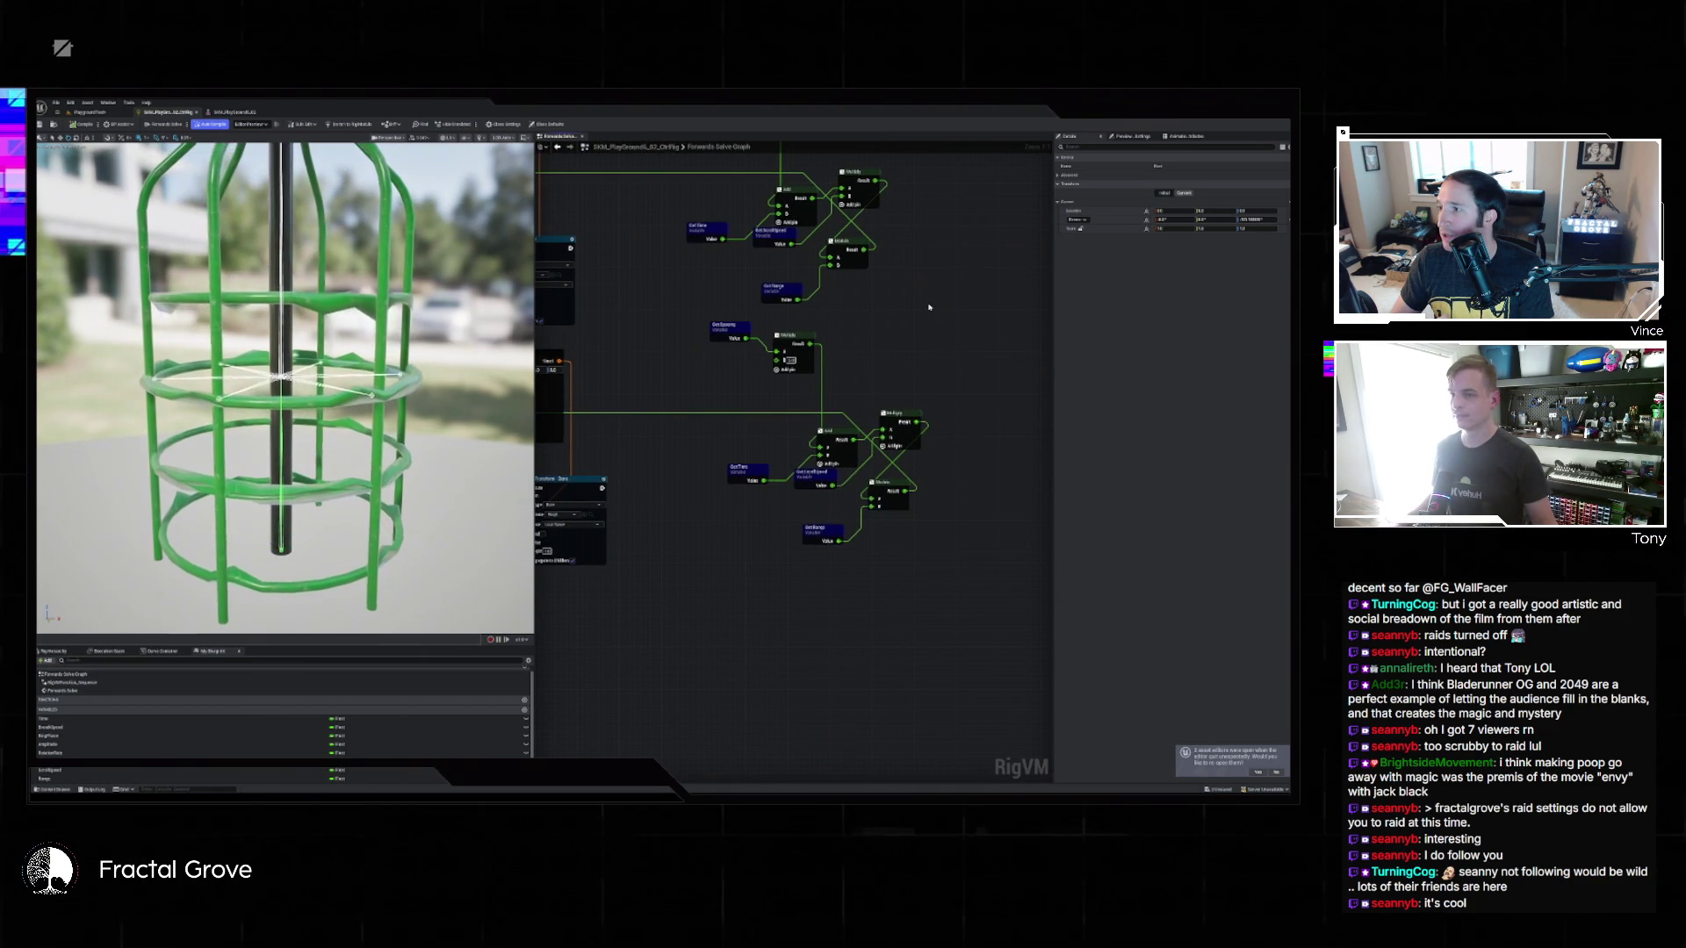
{"action": "left_click_drag", "start_coordinate": [929, 307], "coordinate": [953, 631]}
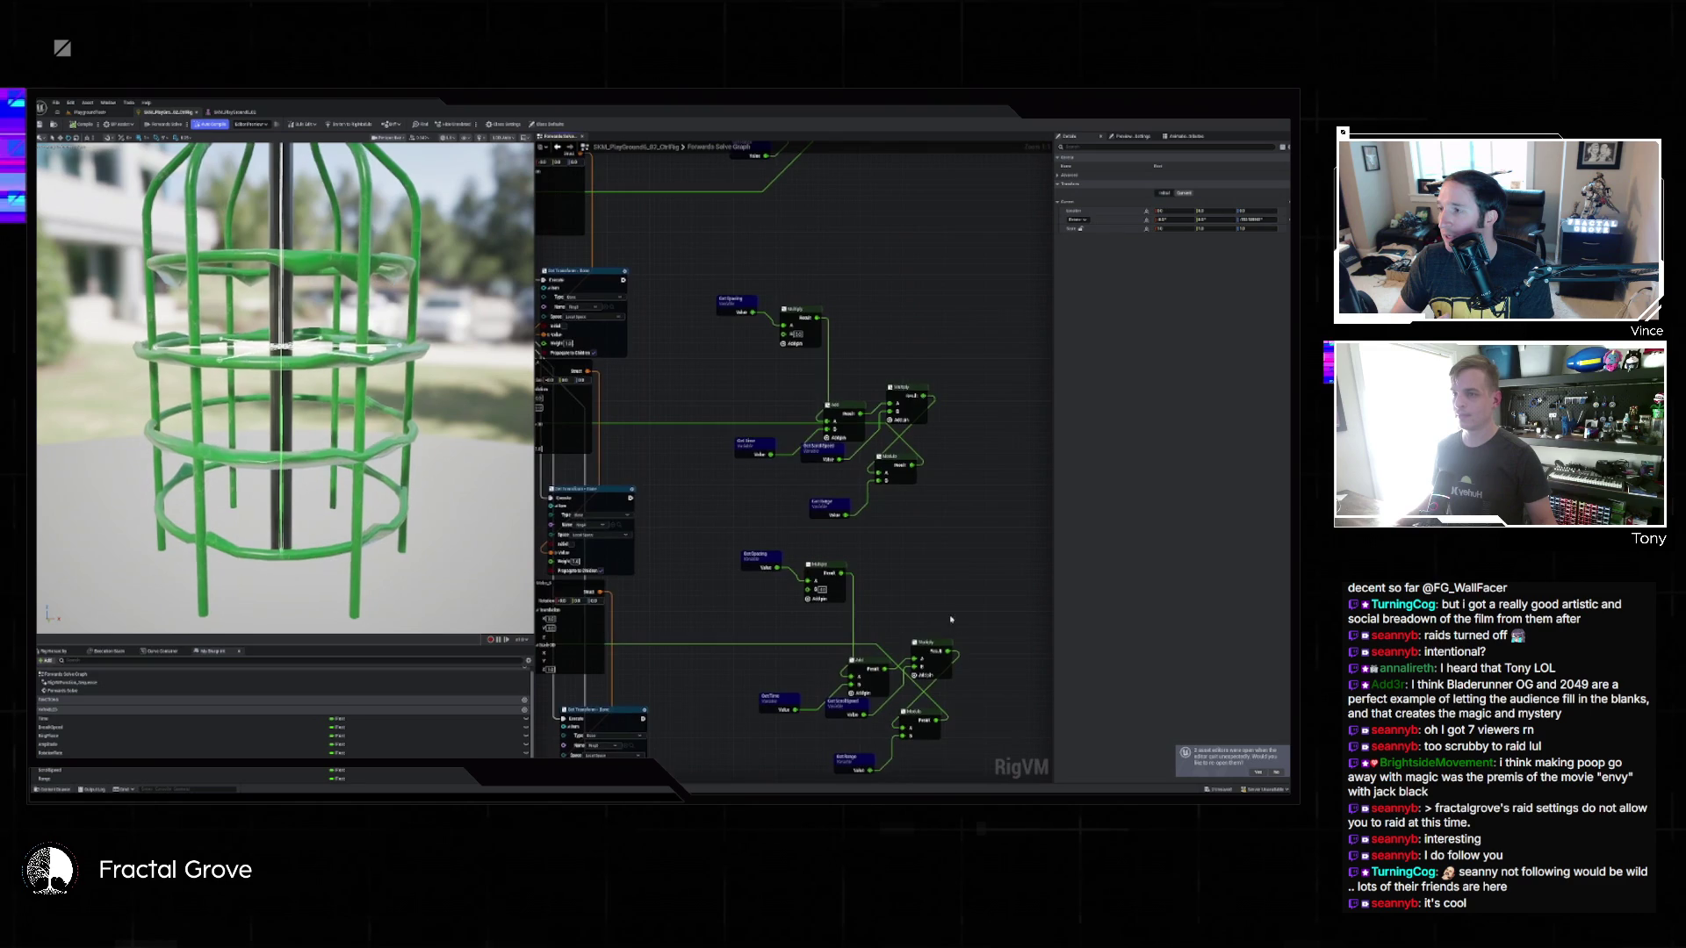
{"action": "key", "text": "ctrl+z"}
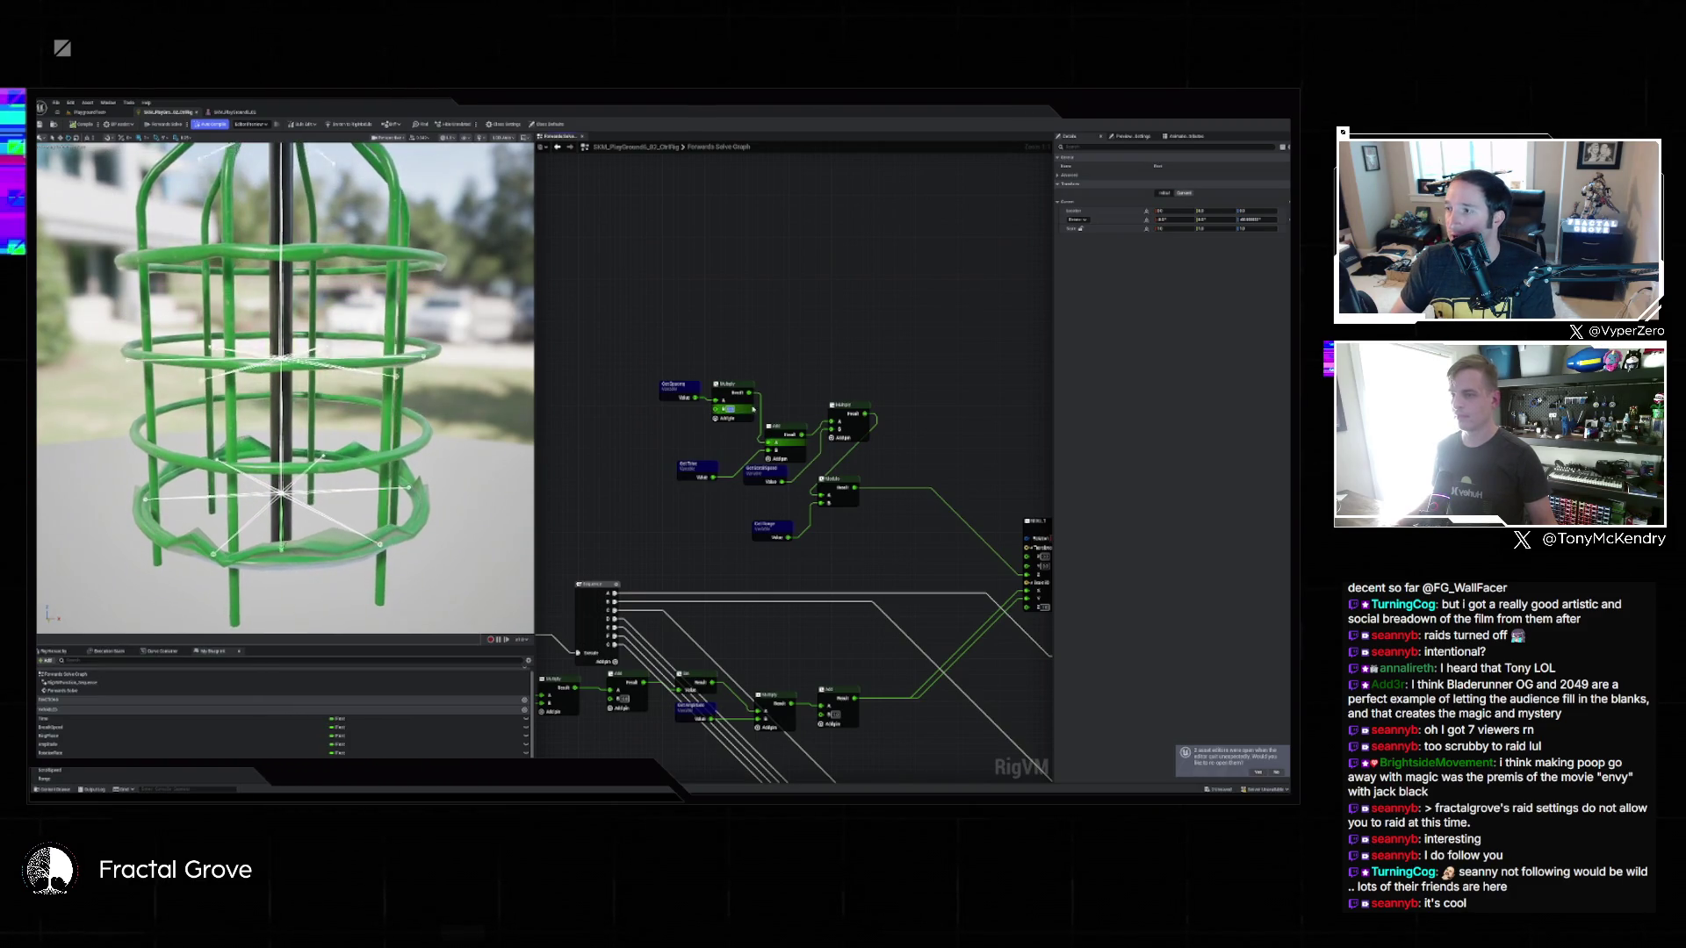
{"action": "key", "text": "ctrl+z"}
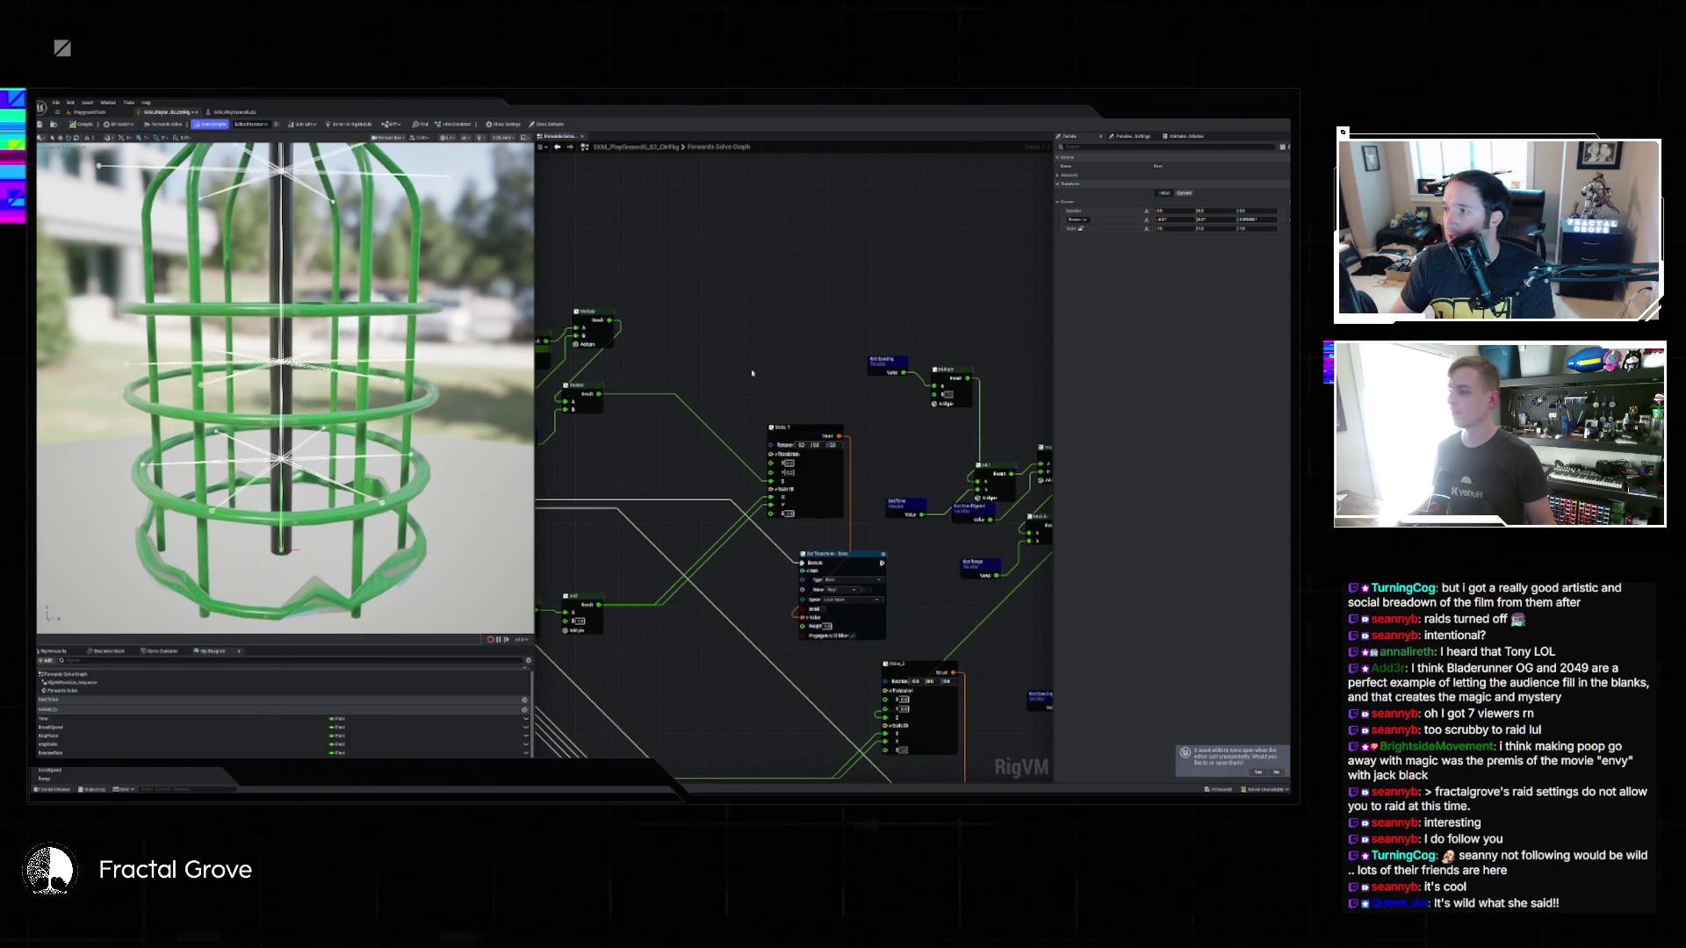
{"action": "key", "text": "ctrl+z"}
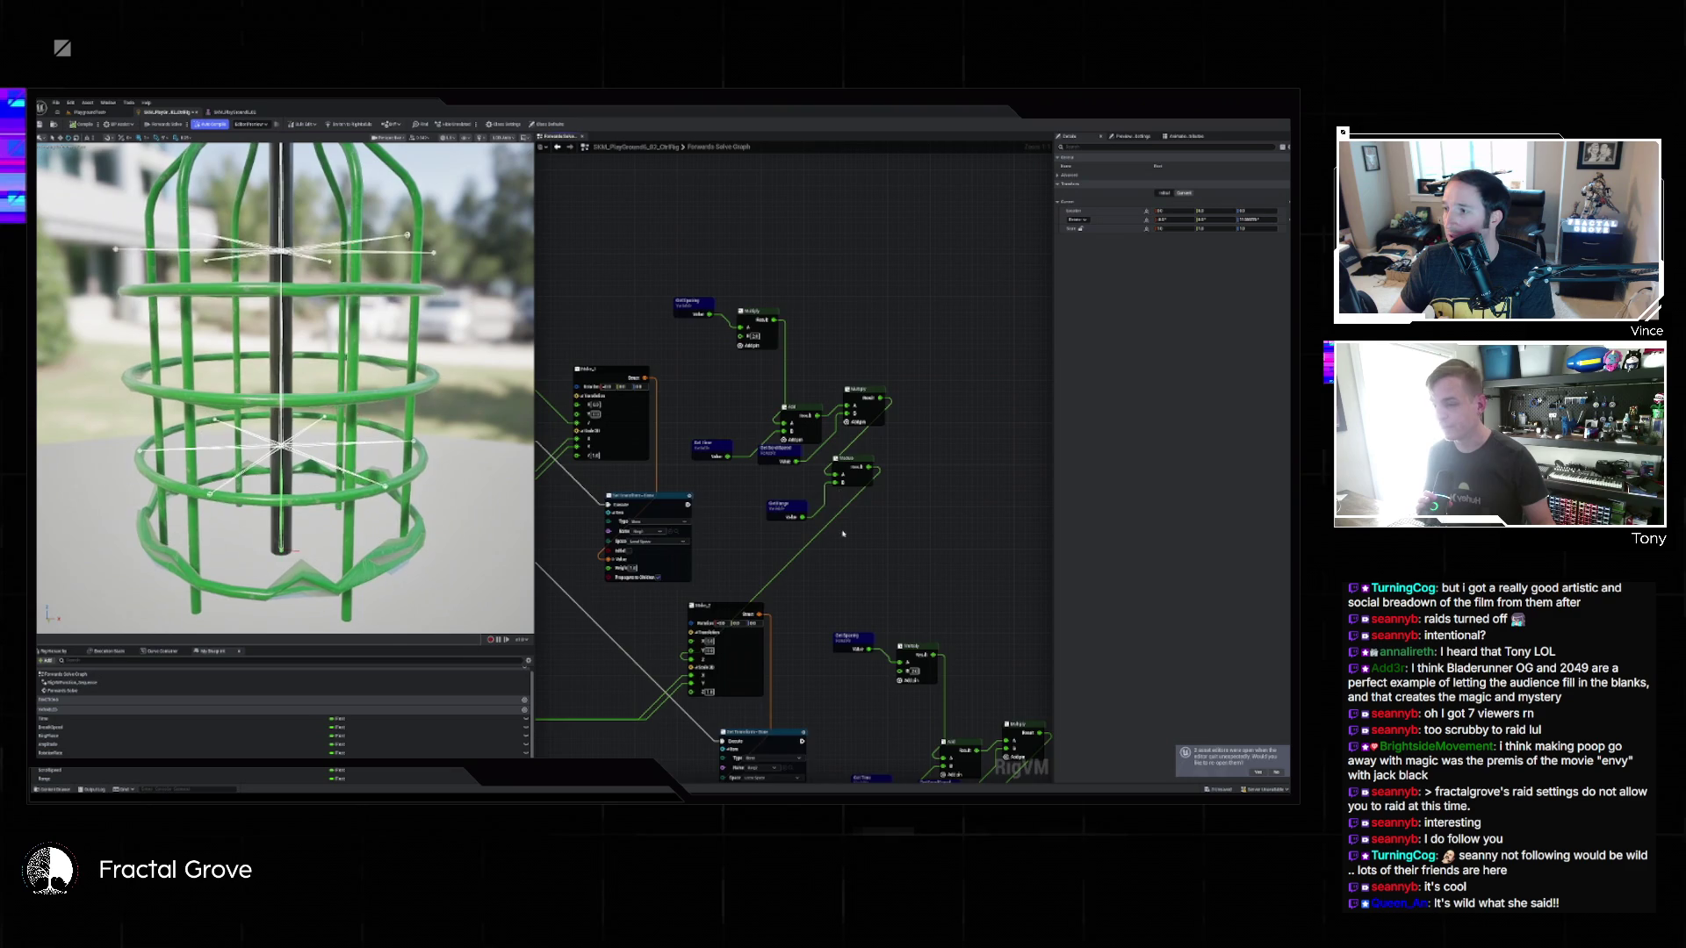
{"action": "key", "text": "ctrl+z"}
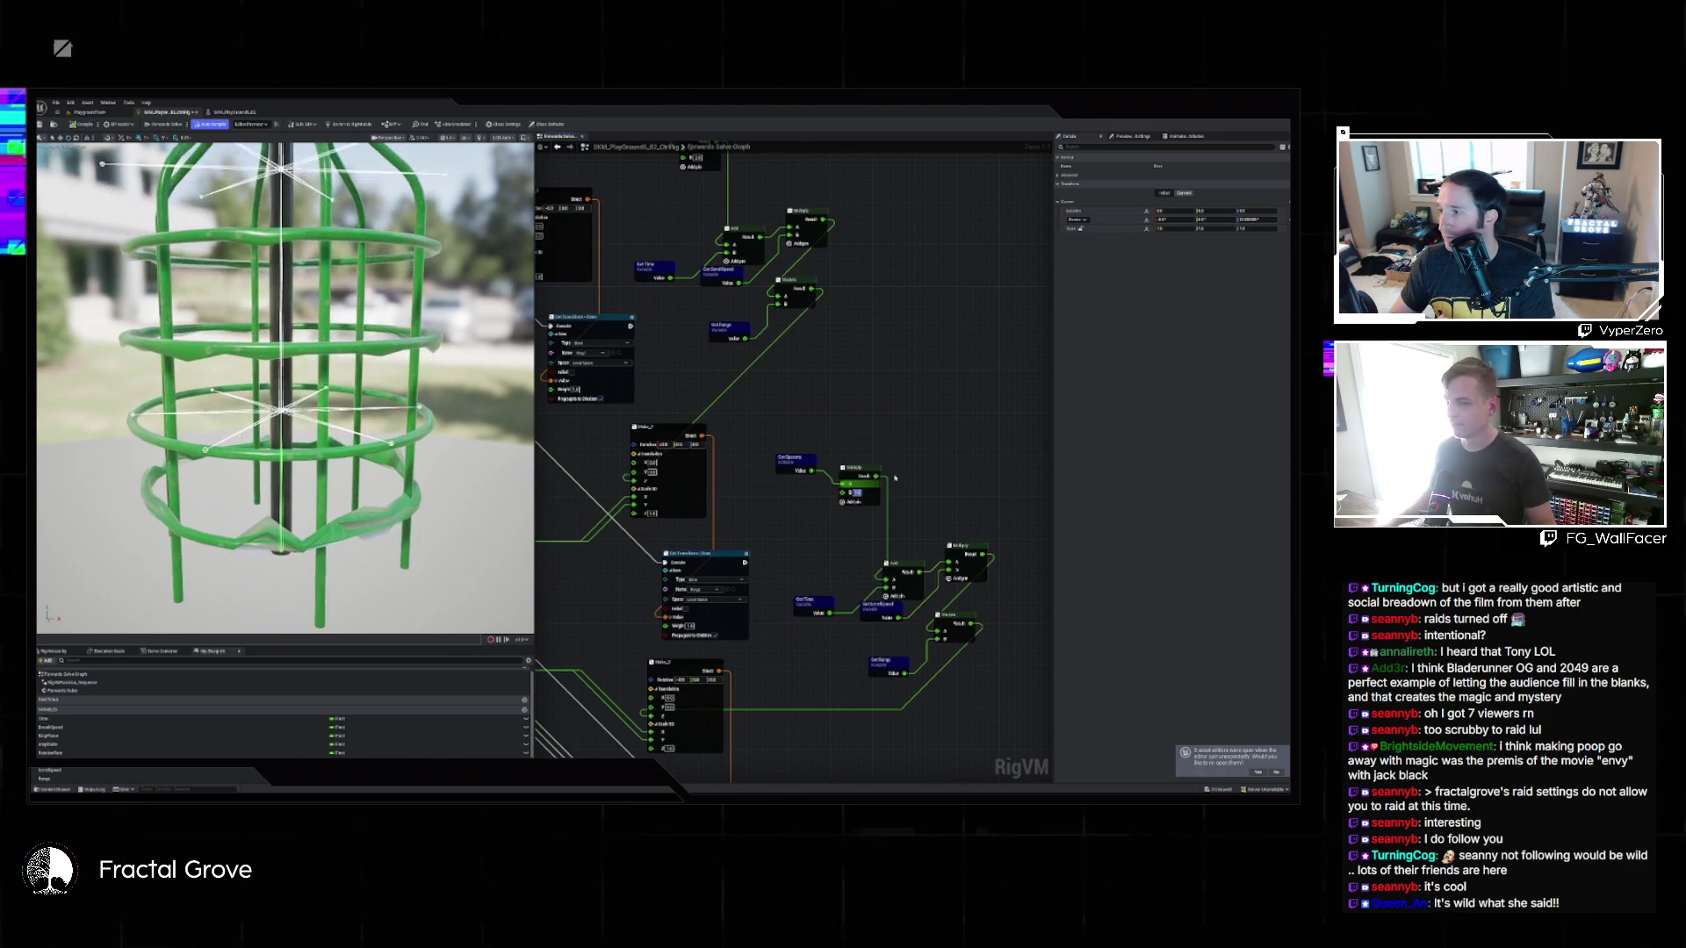
{"action": "key", "text": "ctrl+z"}
{"action": "key", "text": "ctrl+z"}
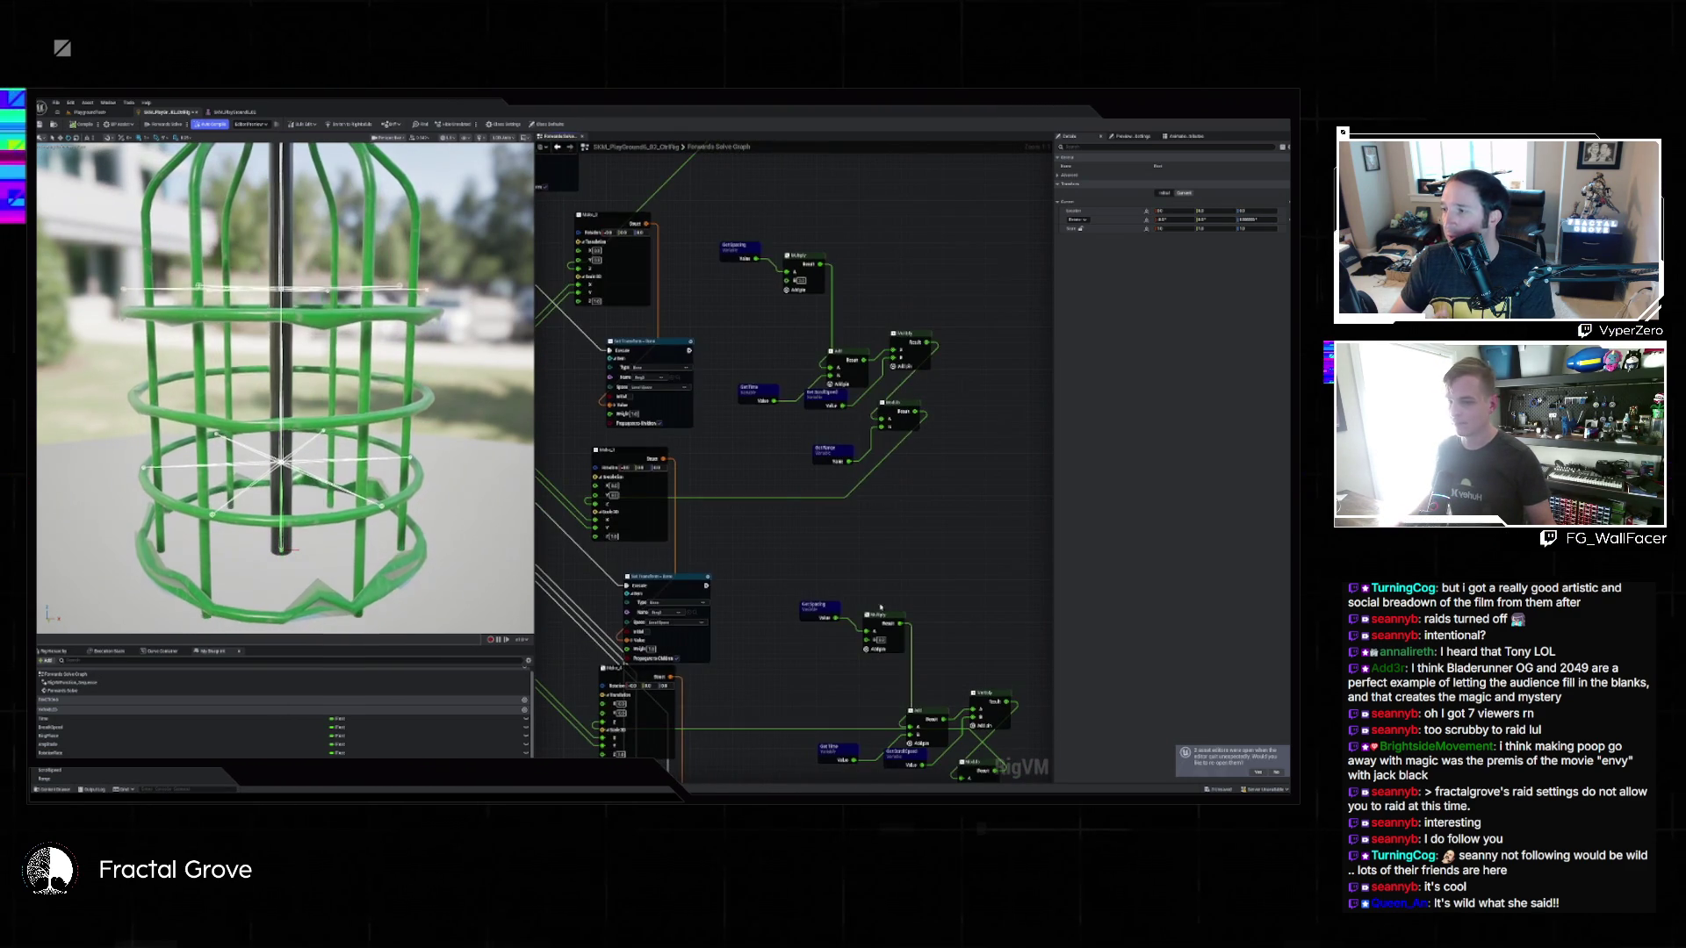
{"action": "key", "text": "ctrl+z"}
{"action": "key", "text": "ctrl+z"}
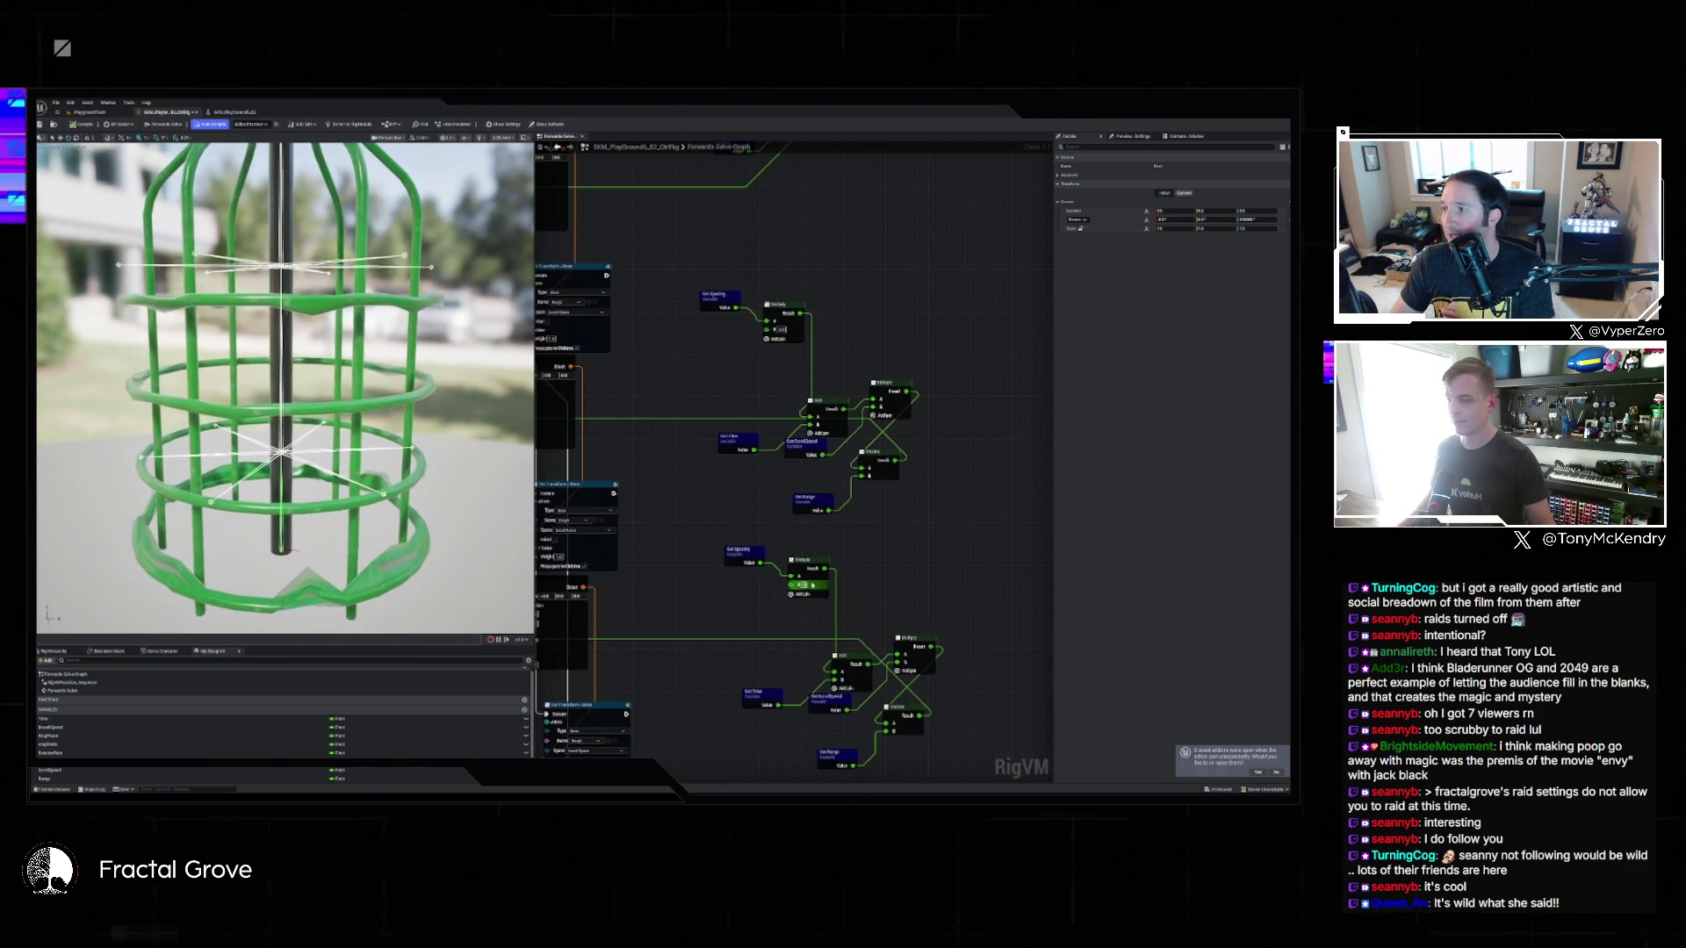
{"action": "key", "text": "ctrl+z"}
{"action": "key", "text": "ctrl+z"}
{"action": "key", "text": "ctrl+z"}
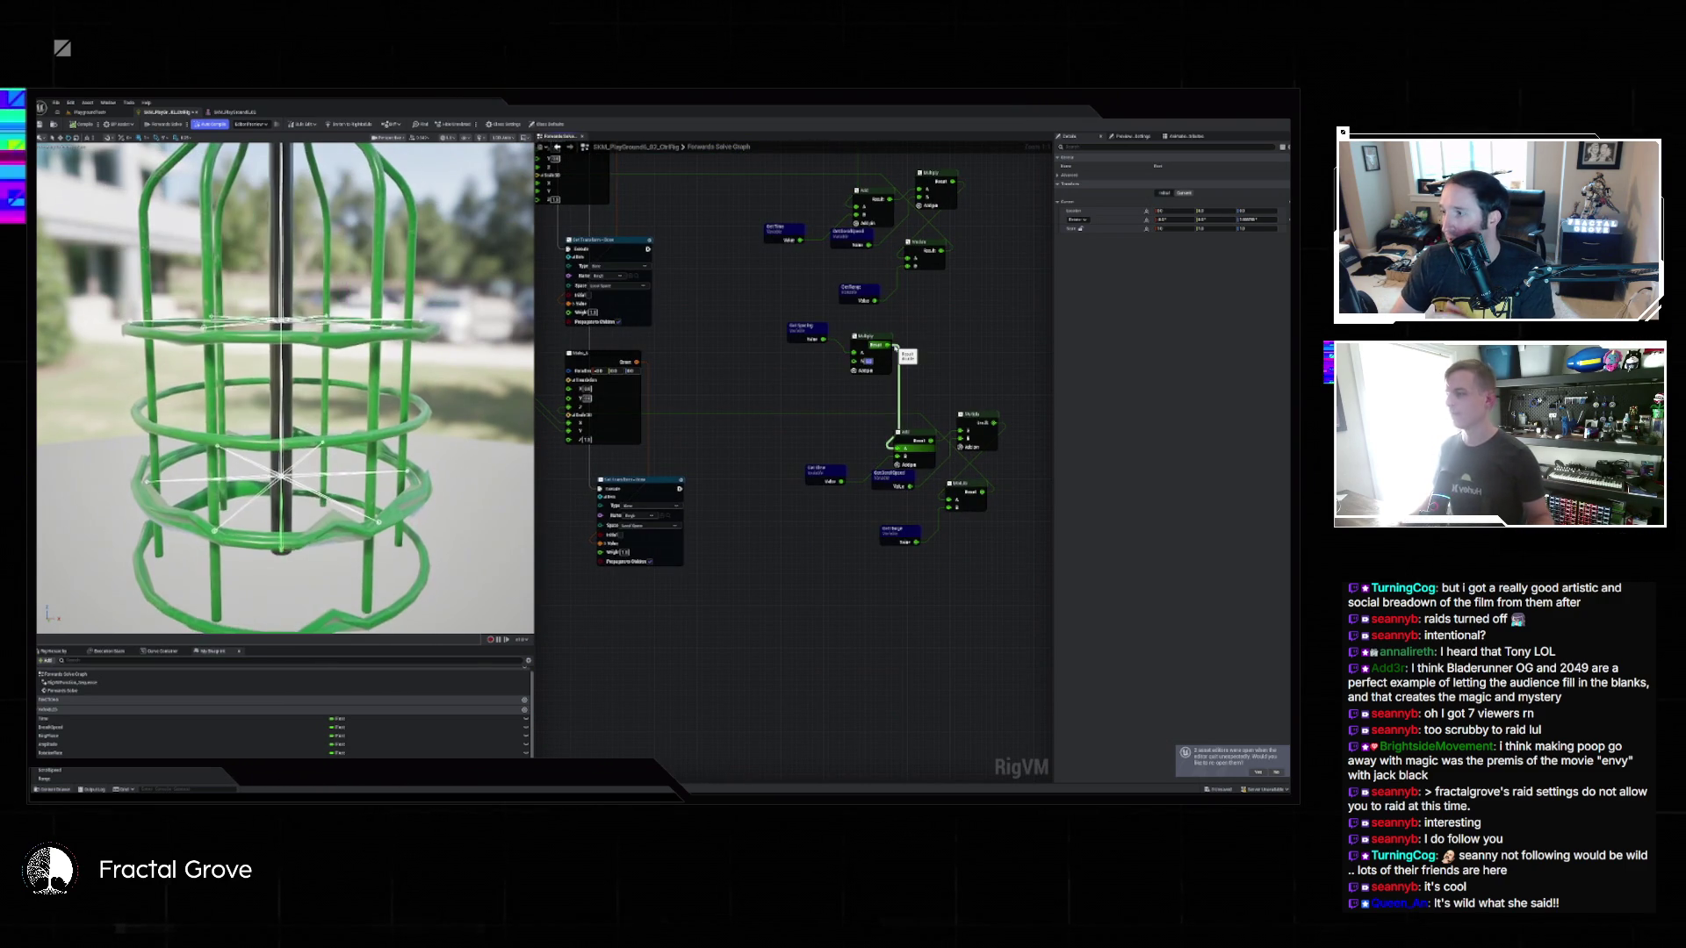
{"action": "key", "text": "ctrl+z"}
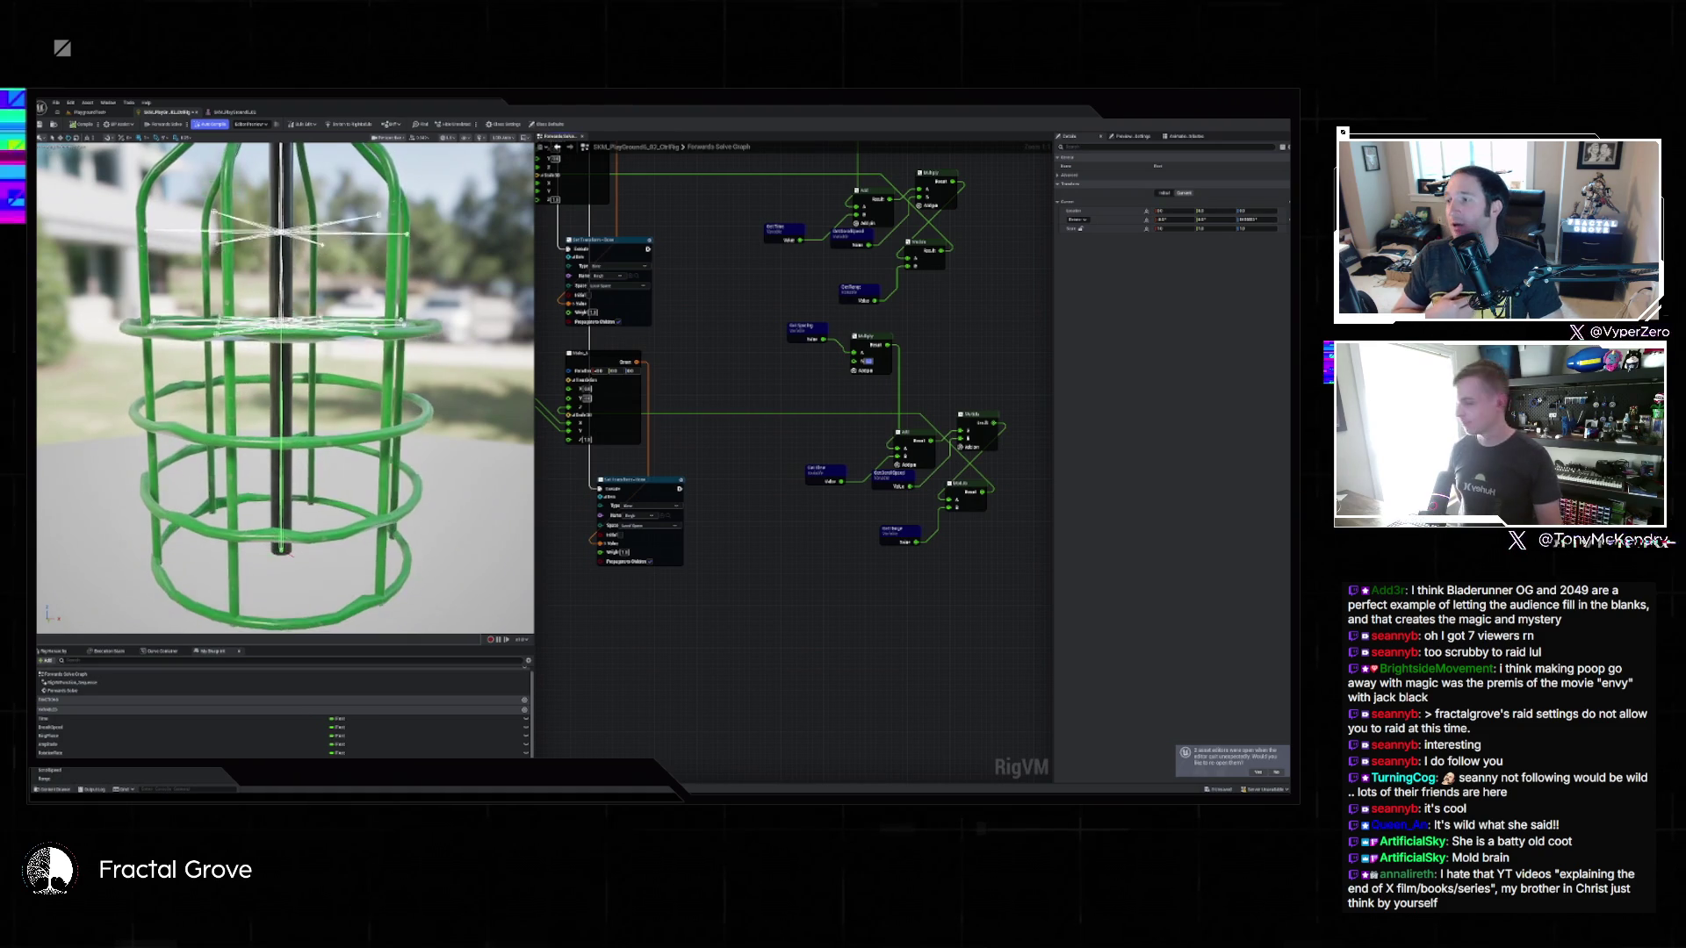
{"action": "scroll", "coordinate": [795, 409], "scroll_direction": "down", "scroll_amount": 2}
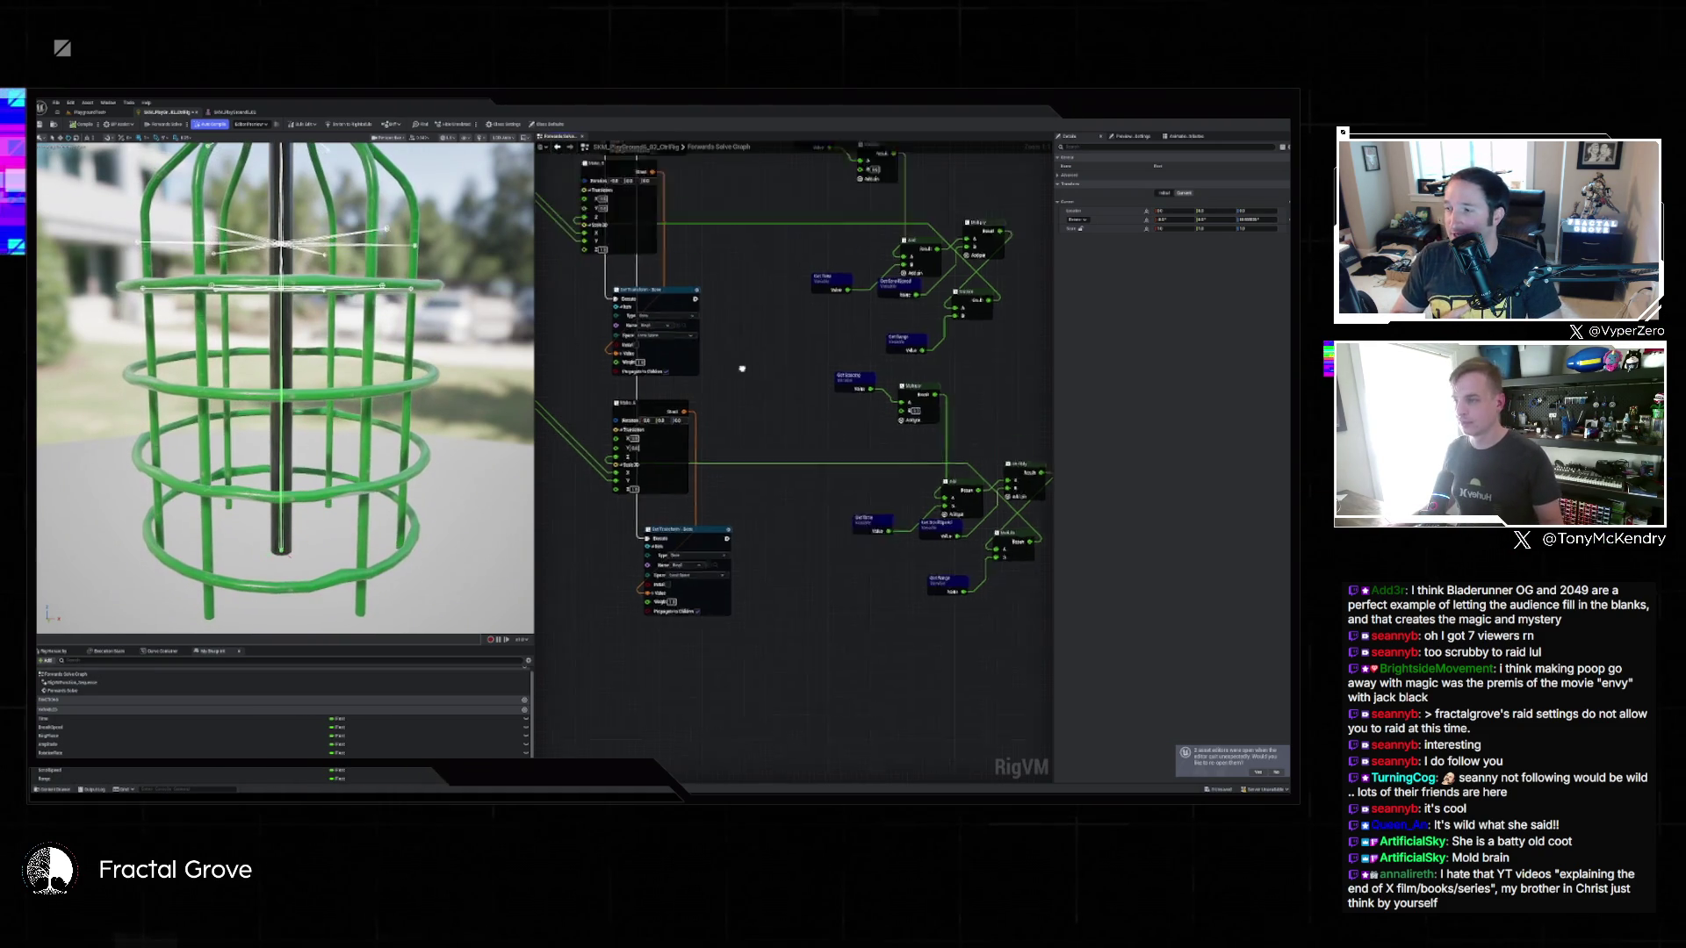
Pan and zoom around the RigVM graph to inspect the node layout.
{"action": "left_click_drag", "start_coordinate": [861, 394], "coordinate": [1002, 490]}
{"action": "scroll", "coordinate": [1002, 490], "scroll_direction": "down", "scroll_amount": 2}
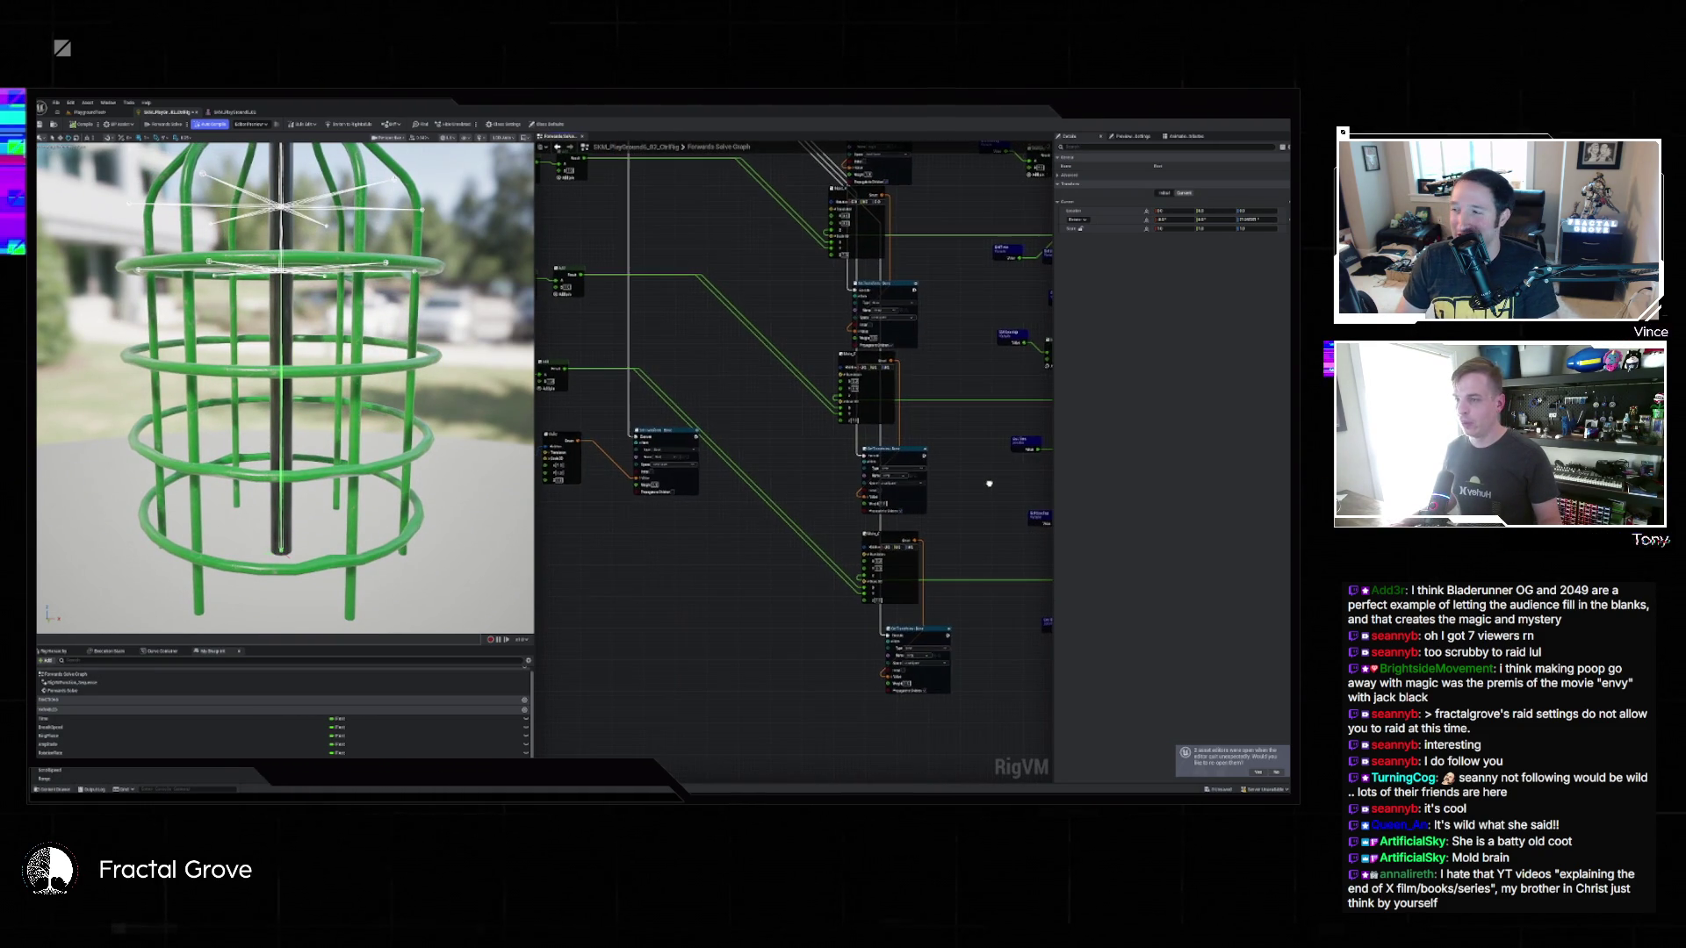
{"action": "scroll", "coordinate": [942, 465], "scroll_direction": "down", "scroll_amount": 2}
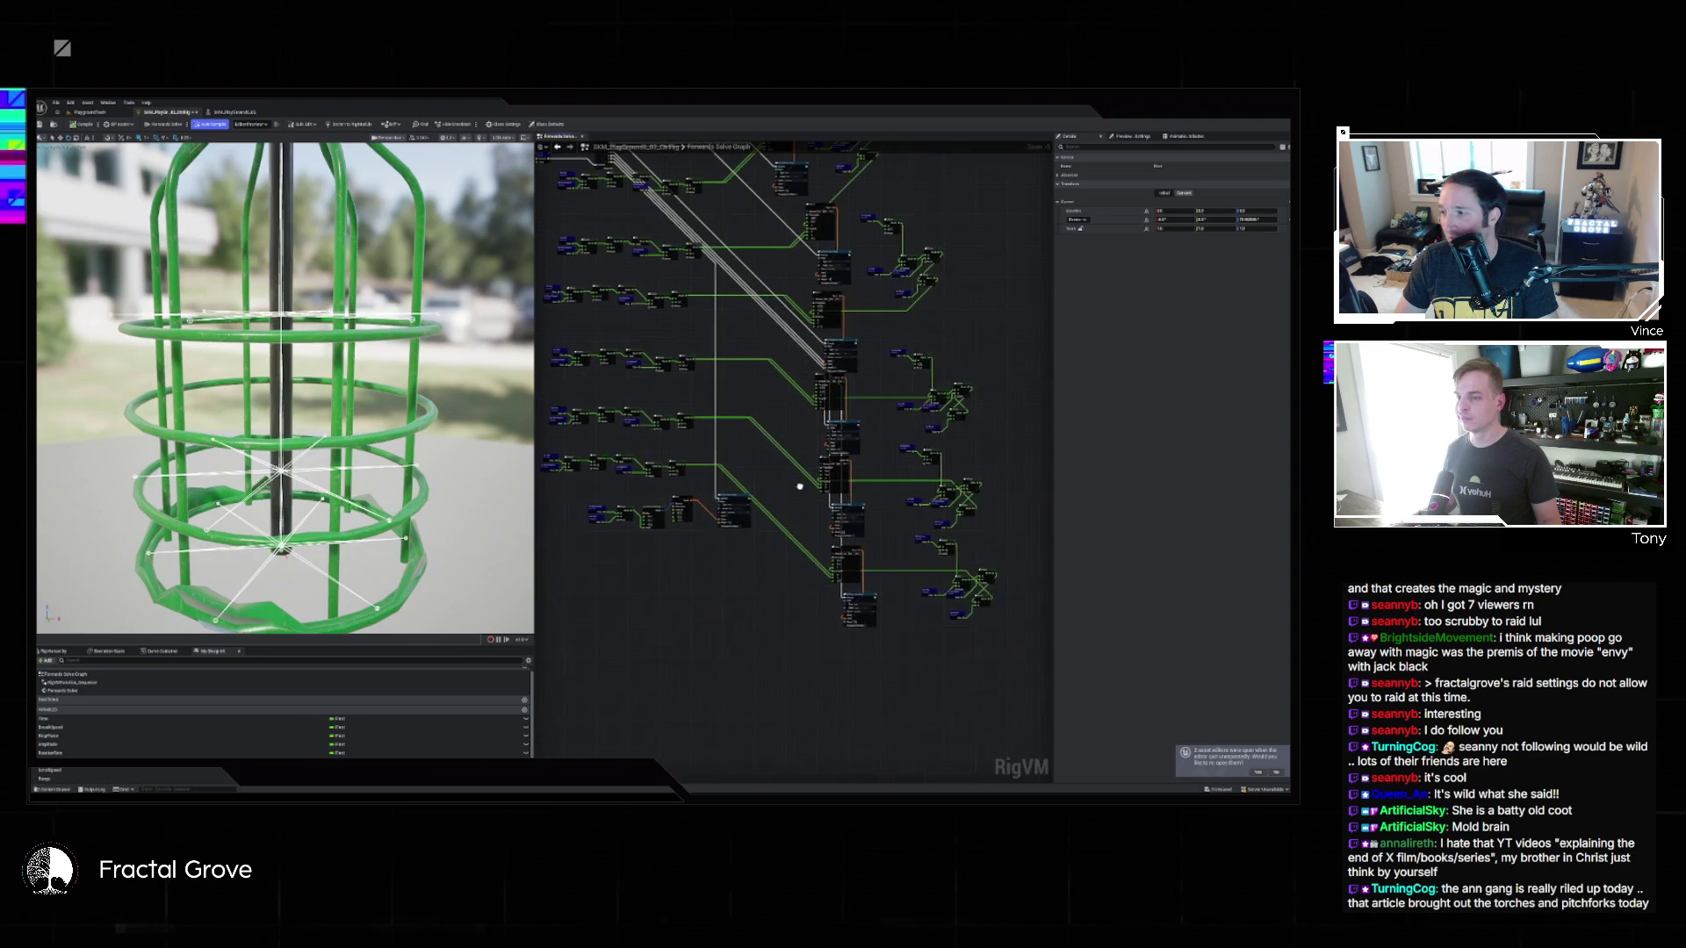
{"action": "left_click_drag", "start_coordinate": [801, 486], "coordinate": [738, 409]}
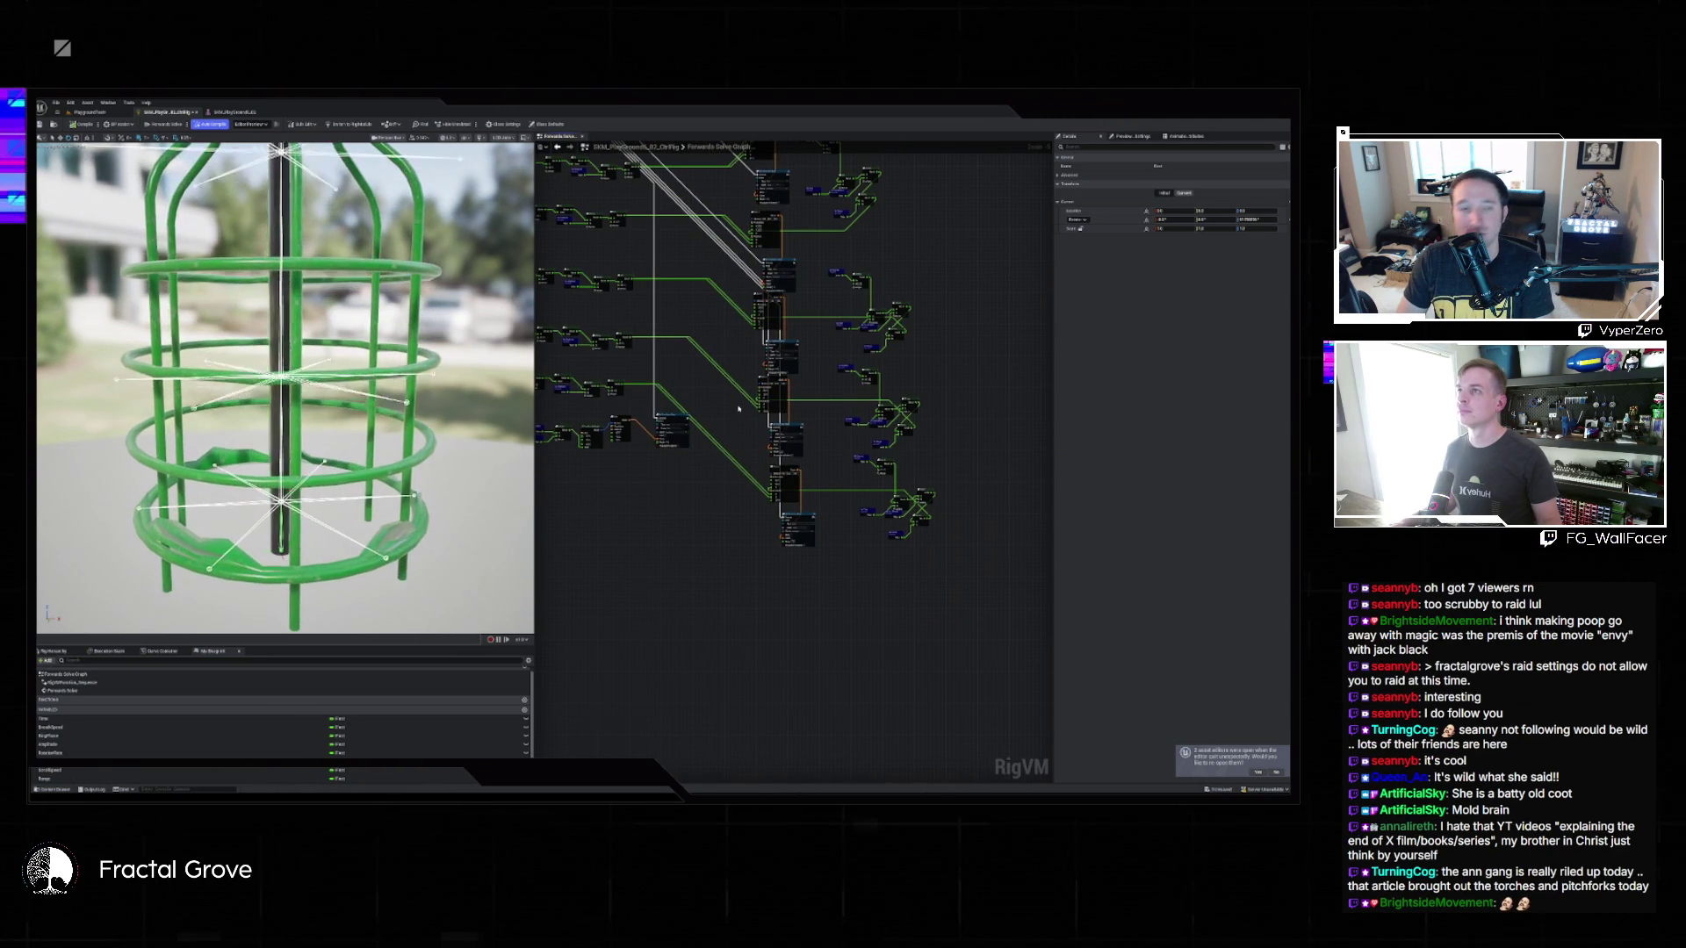
{"action": "scroll", "coordinate": [917, 552], "scroll_direction": "up", "scroll_amount": 3}
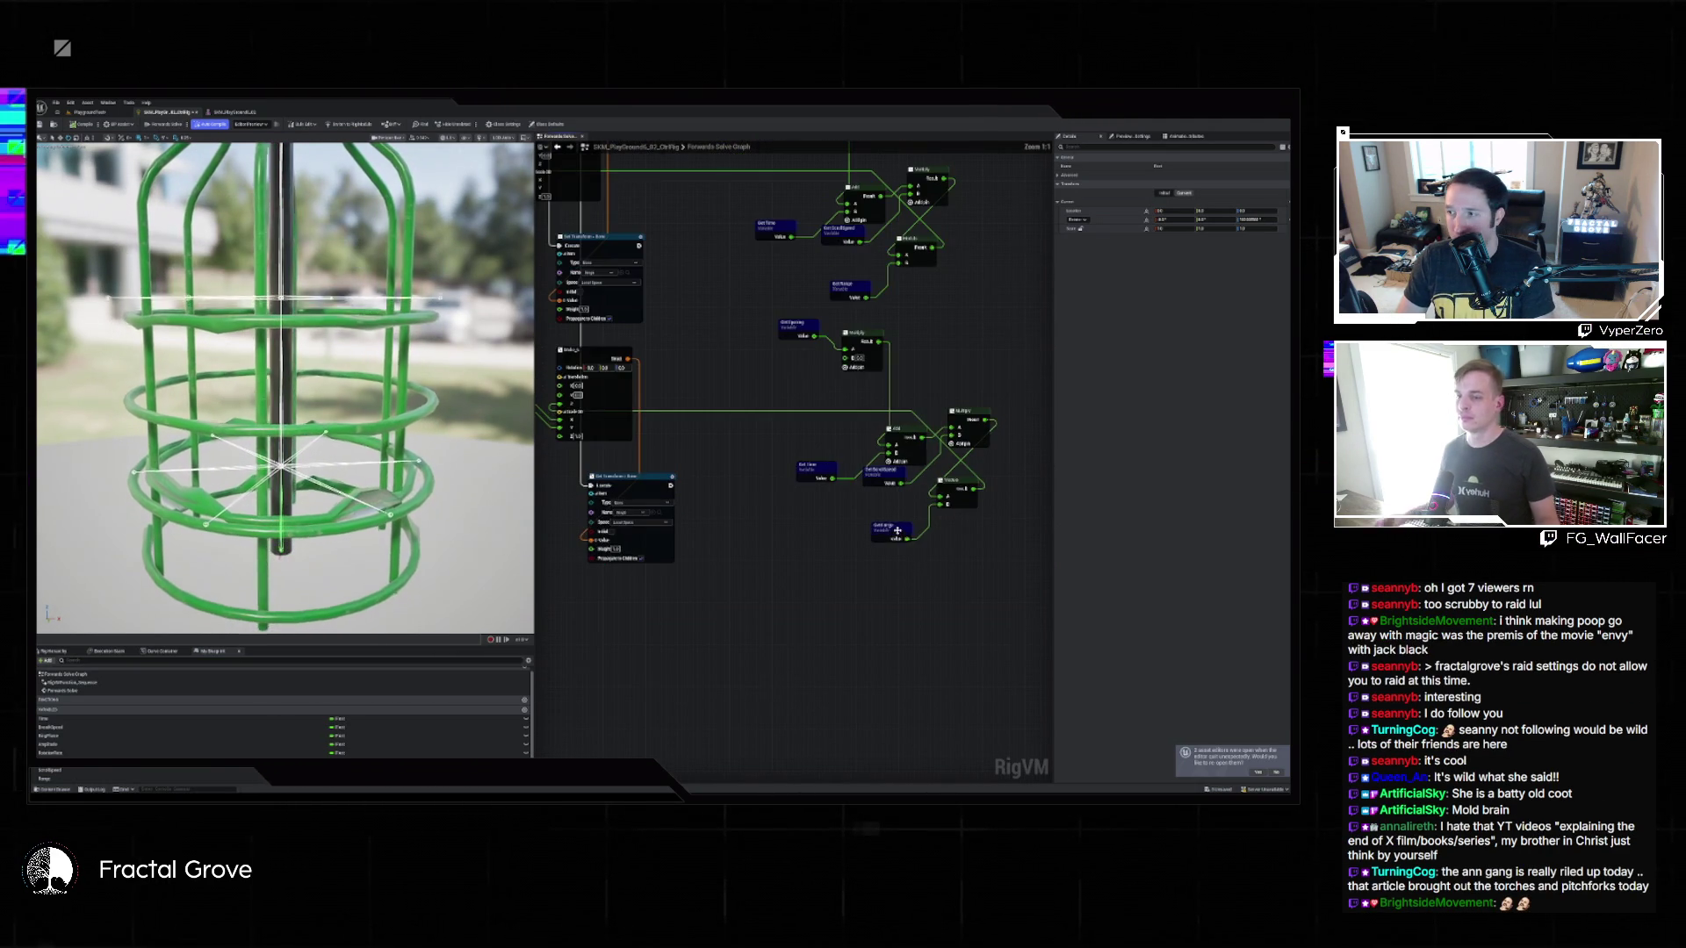
{"action": "mouse_move", "coordinate": [803, 548]}
{"action": "left_mouse_down"}
{"action": "mouse_move", "coordinate": [879, 540]}
{"action": "mouse_move", "coordinate": [830, 514]}
{"action": "left_mouse_up"}
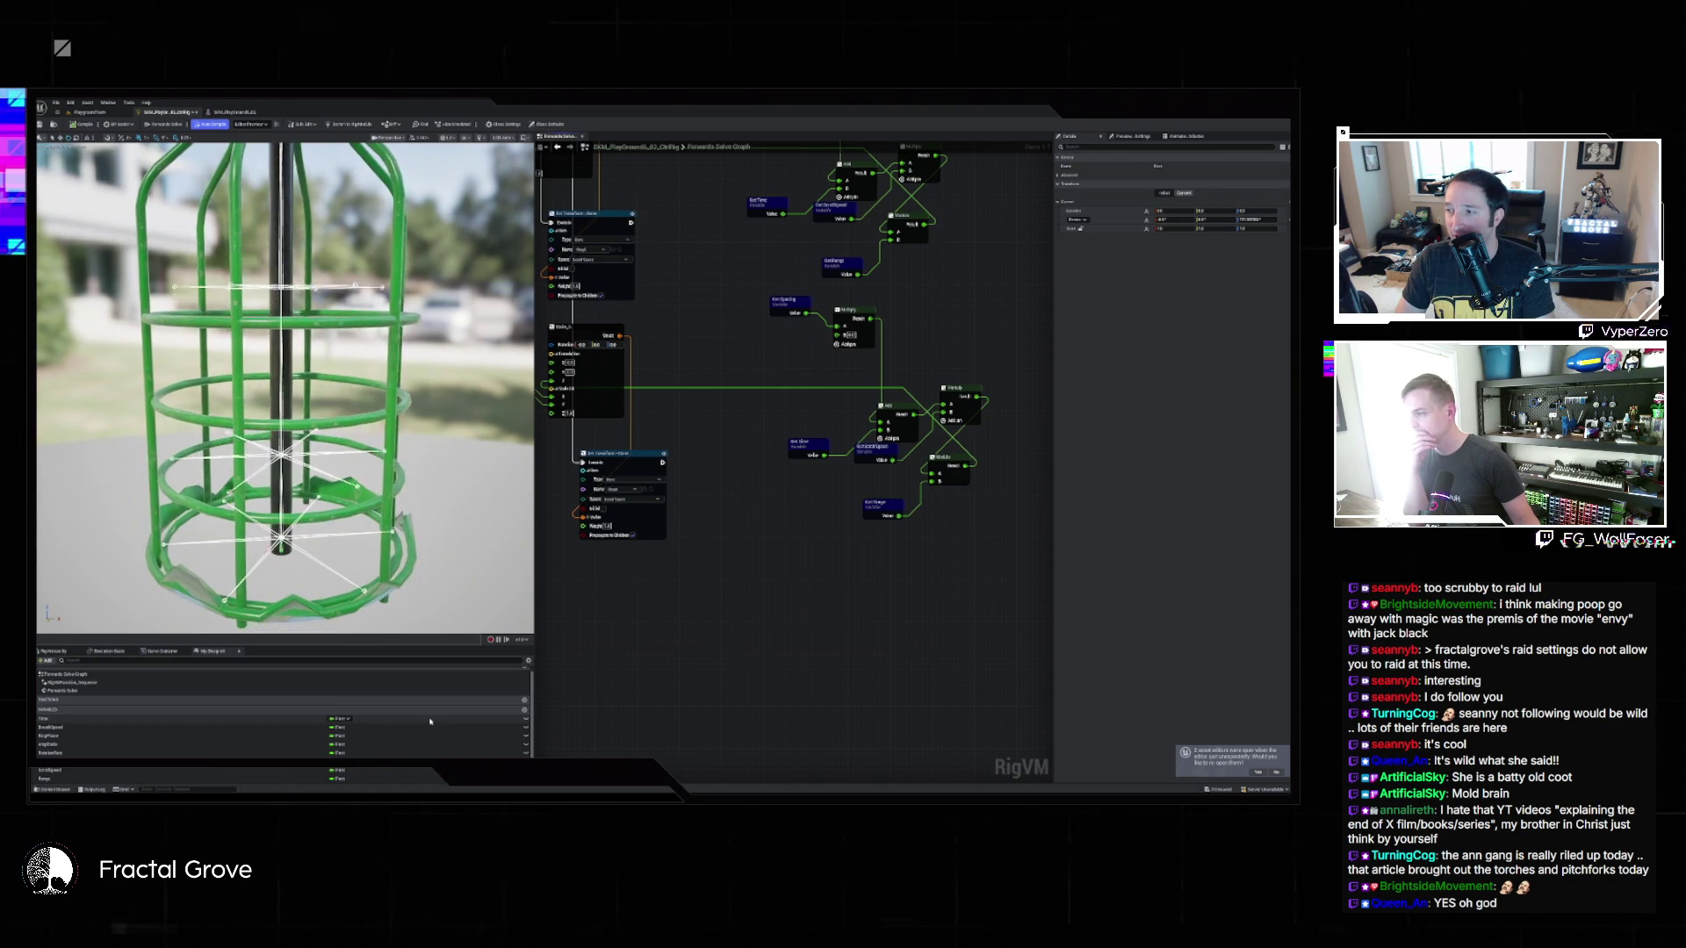
{"action": "scroll", "coordinate": [757, 302], "scroll_direction": "down", "scroll_amount": 3}
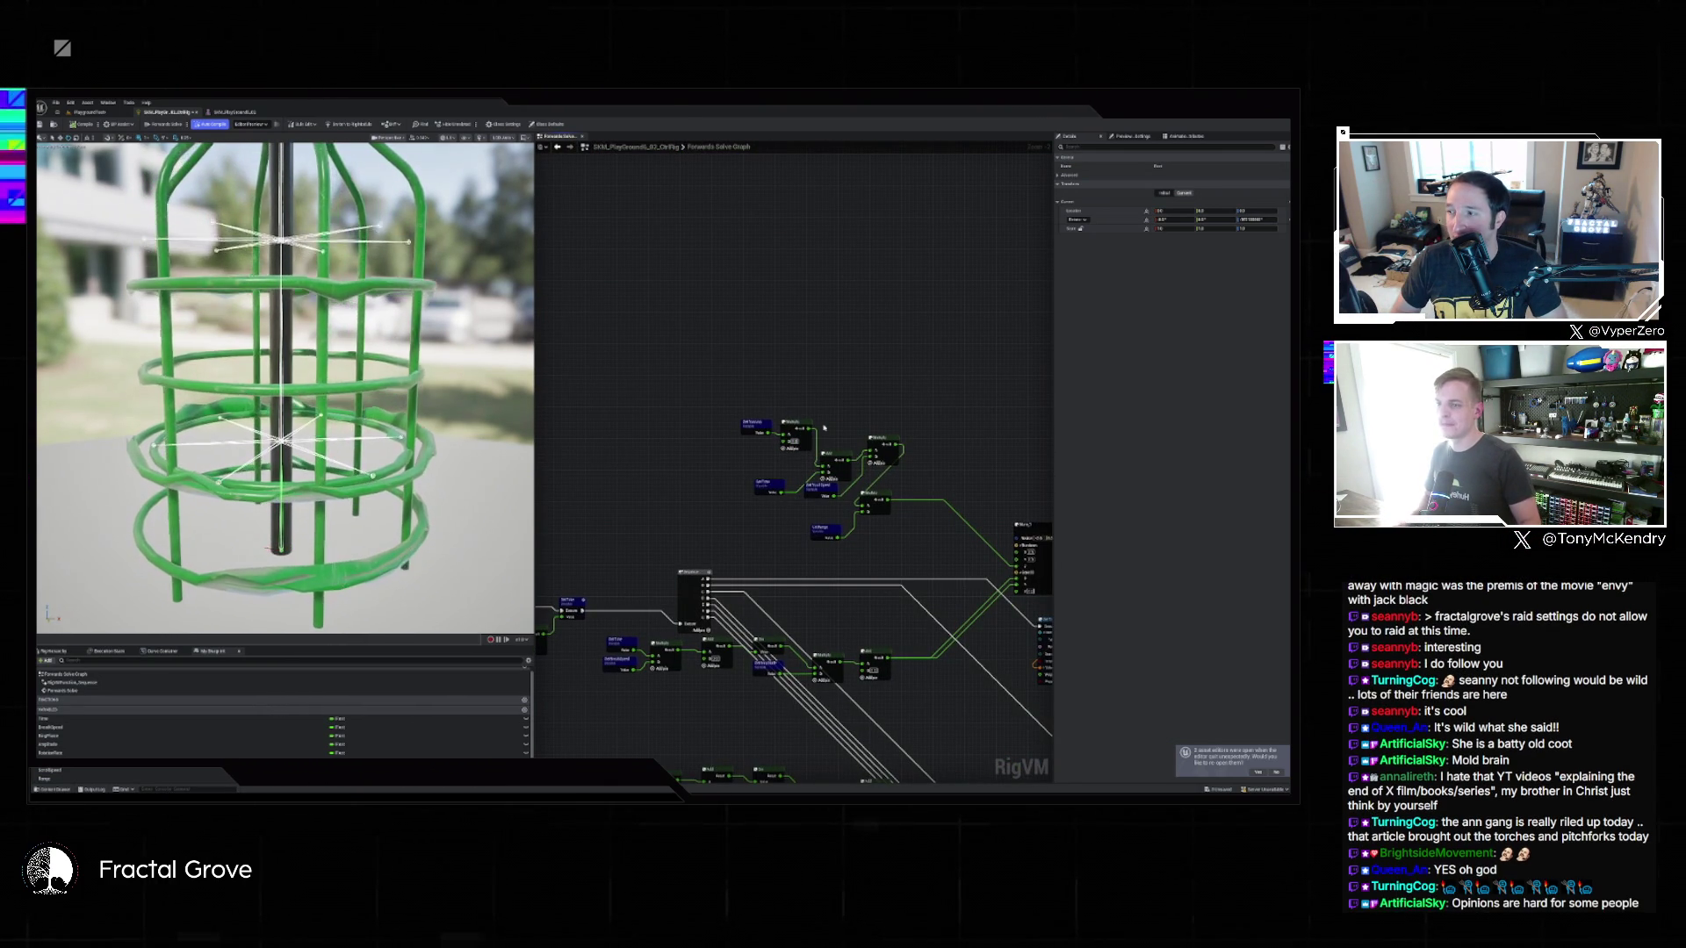
{"action": "scroll", "coordinate": [903, 395], "scroll_direction": "up", "scroll_amount": 3}
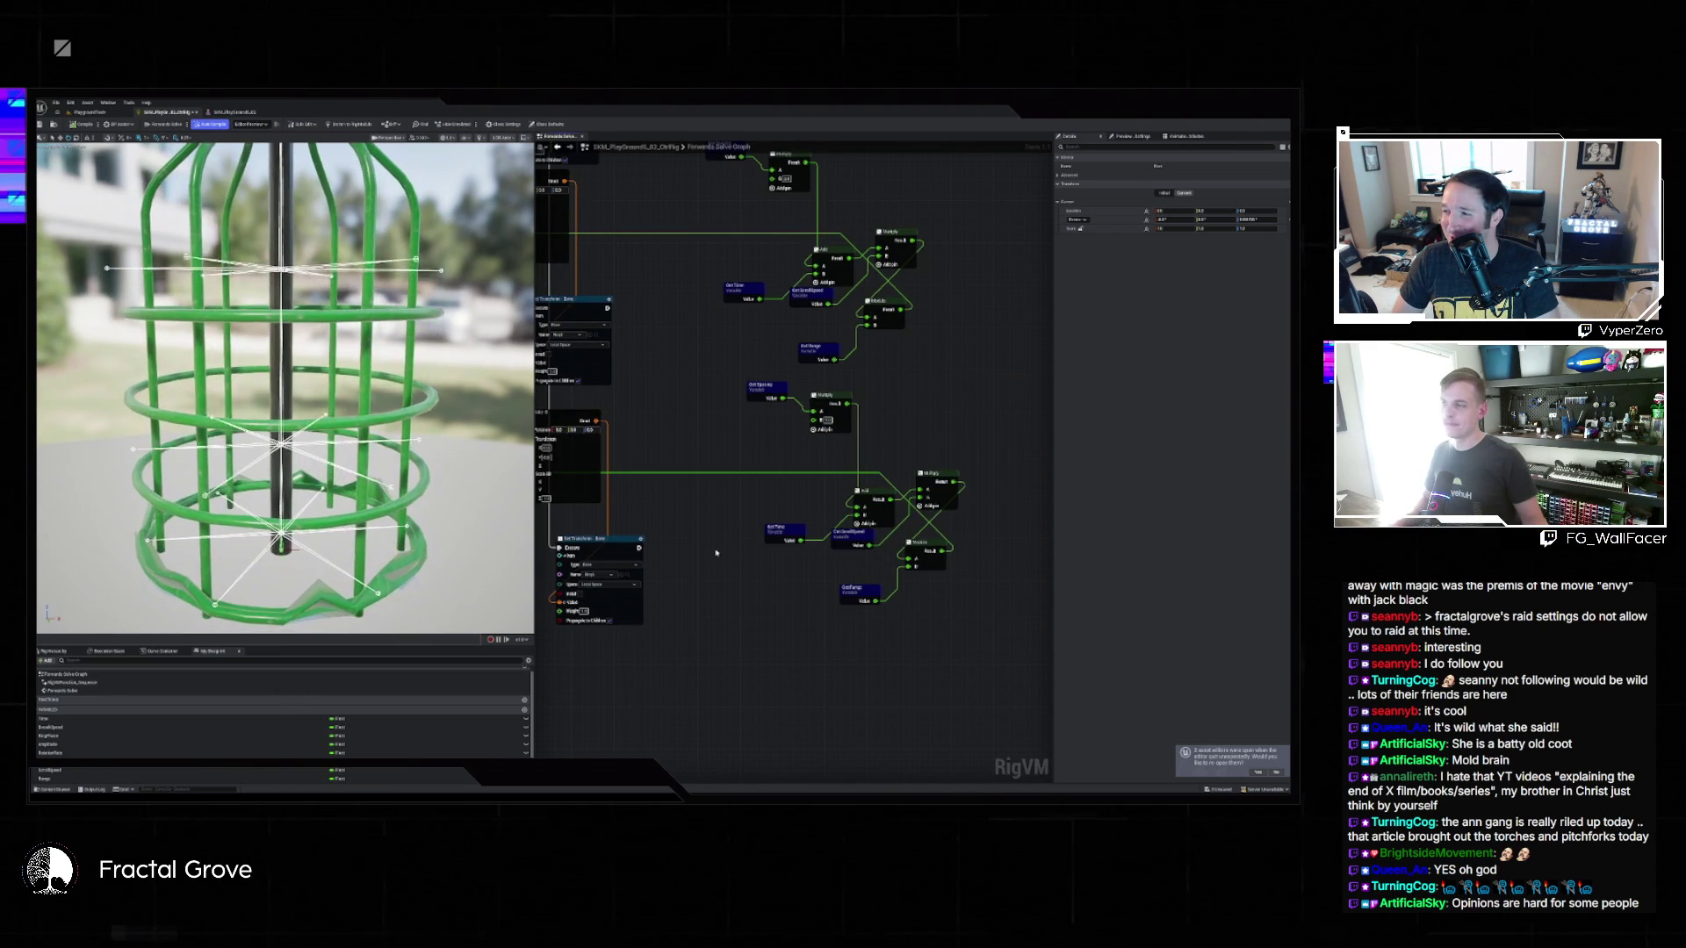
Enter a new default value for the Spacing variable, then return to the level's Sequencer view.
{"action": "left_click", "coordinate": [101, 770]}
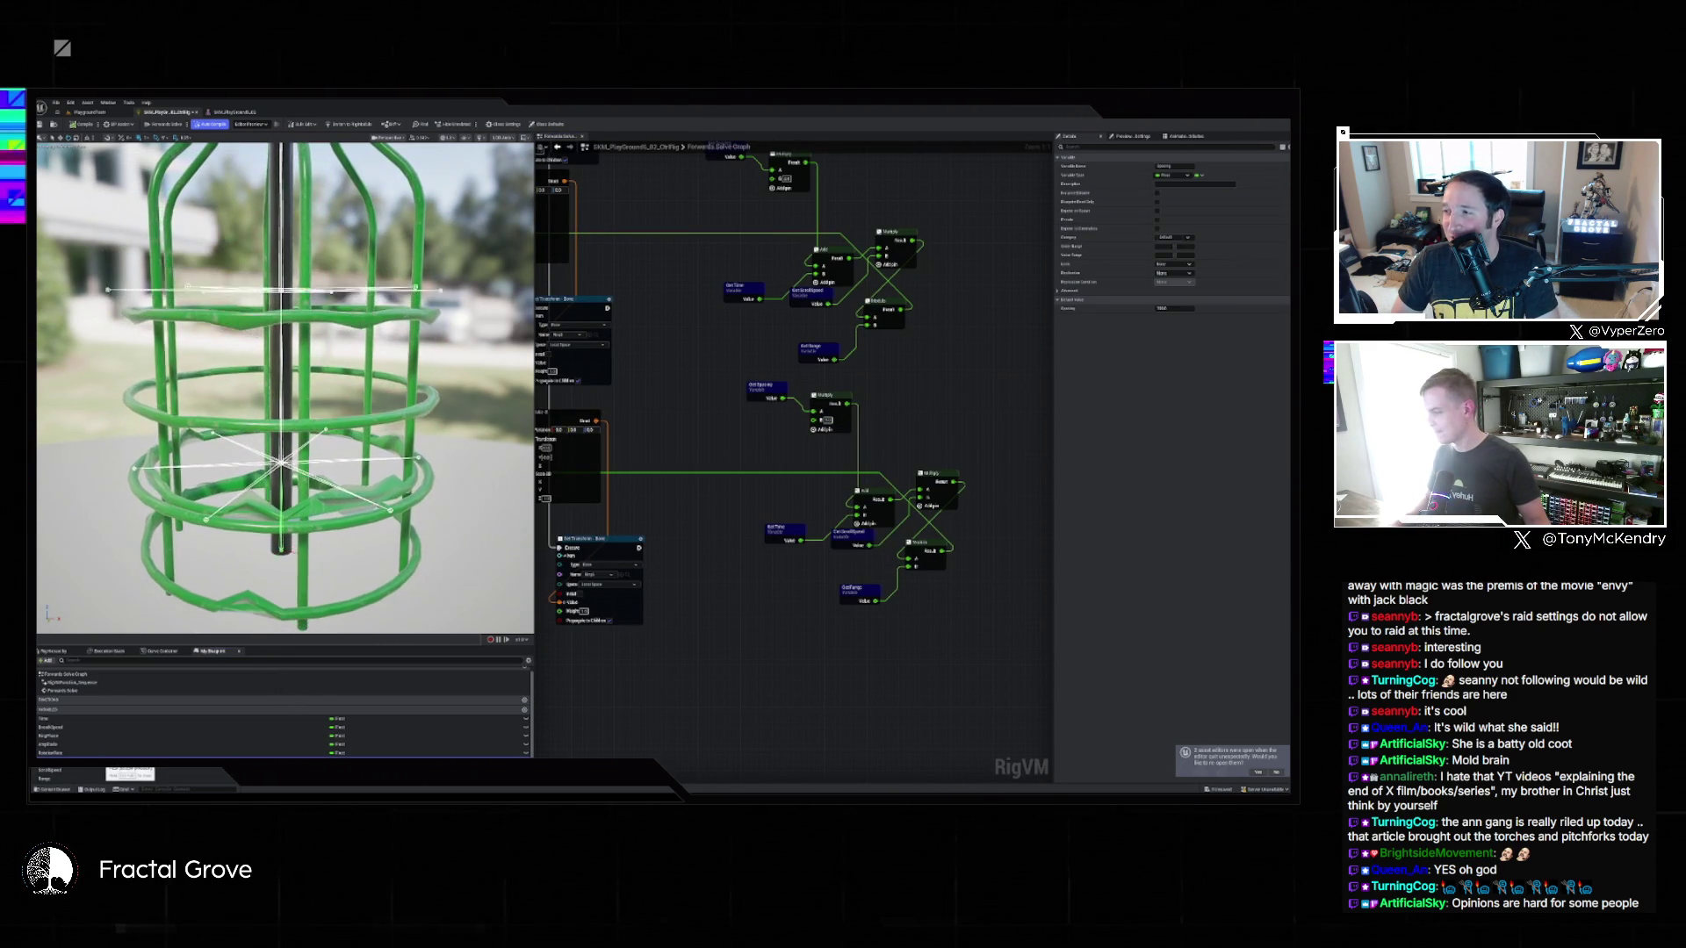
{"action": "left_click", "coordinate": [89, 779]}
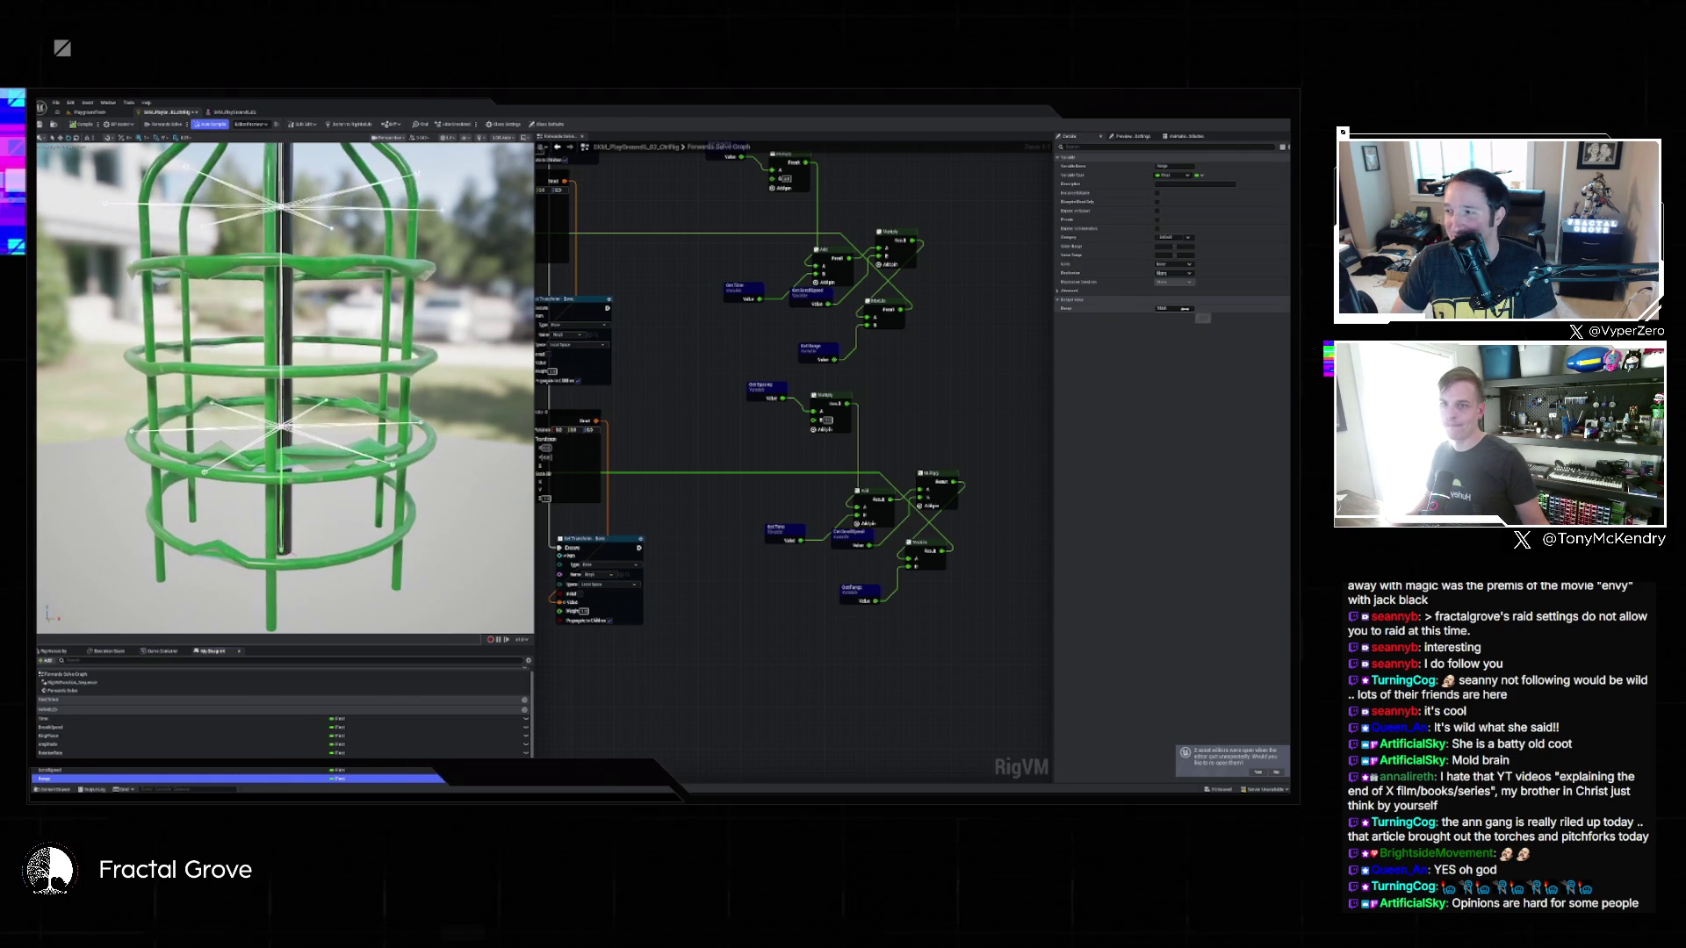
{"action": "left_click", "coordinate": [1172, 309]}
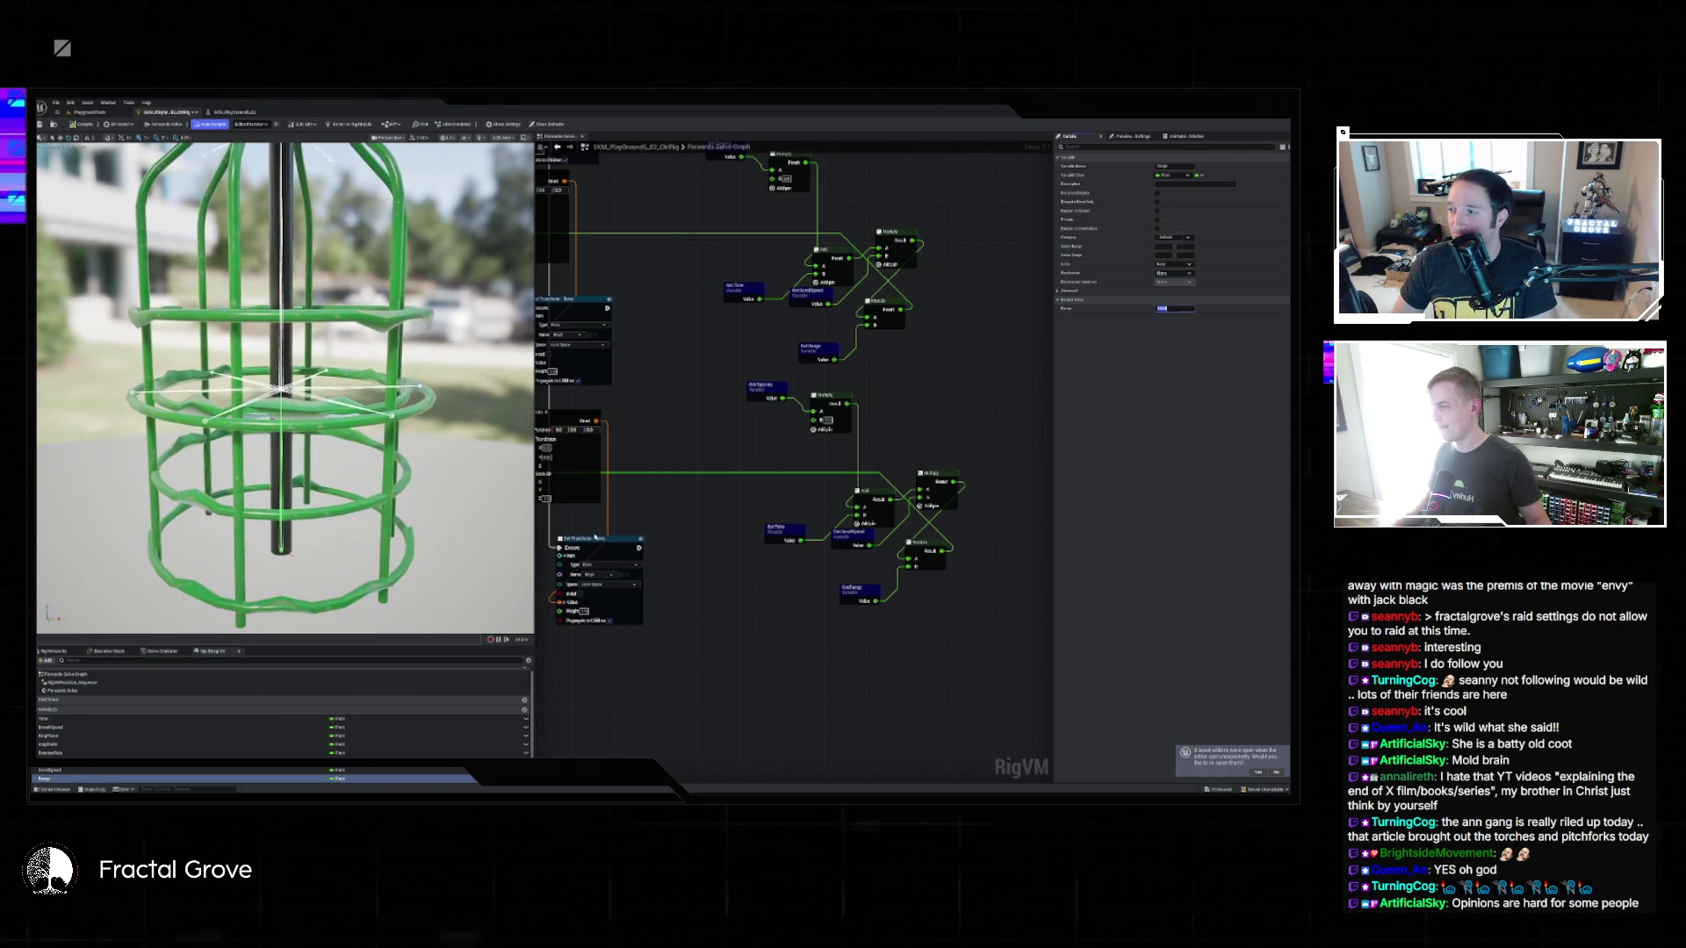
{"action": "left_click", "coordinate": [53, 762]}
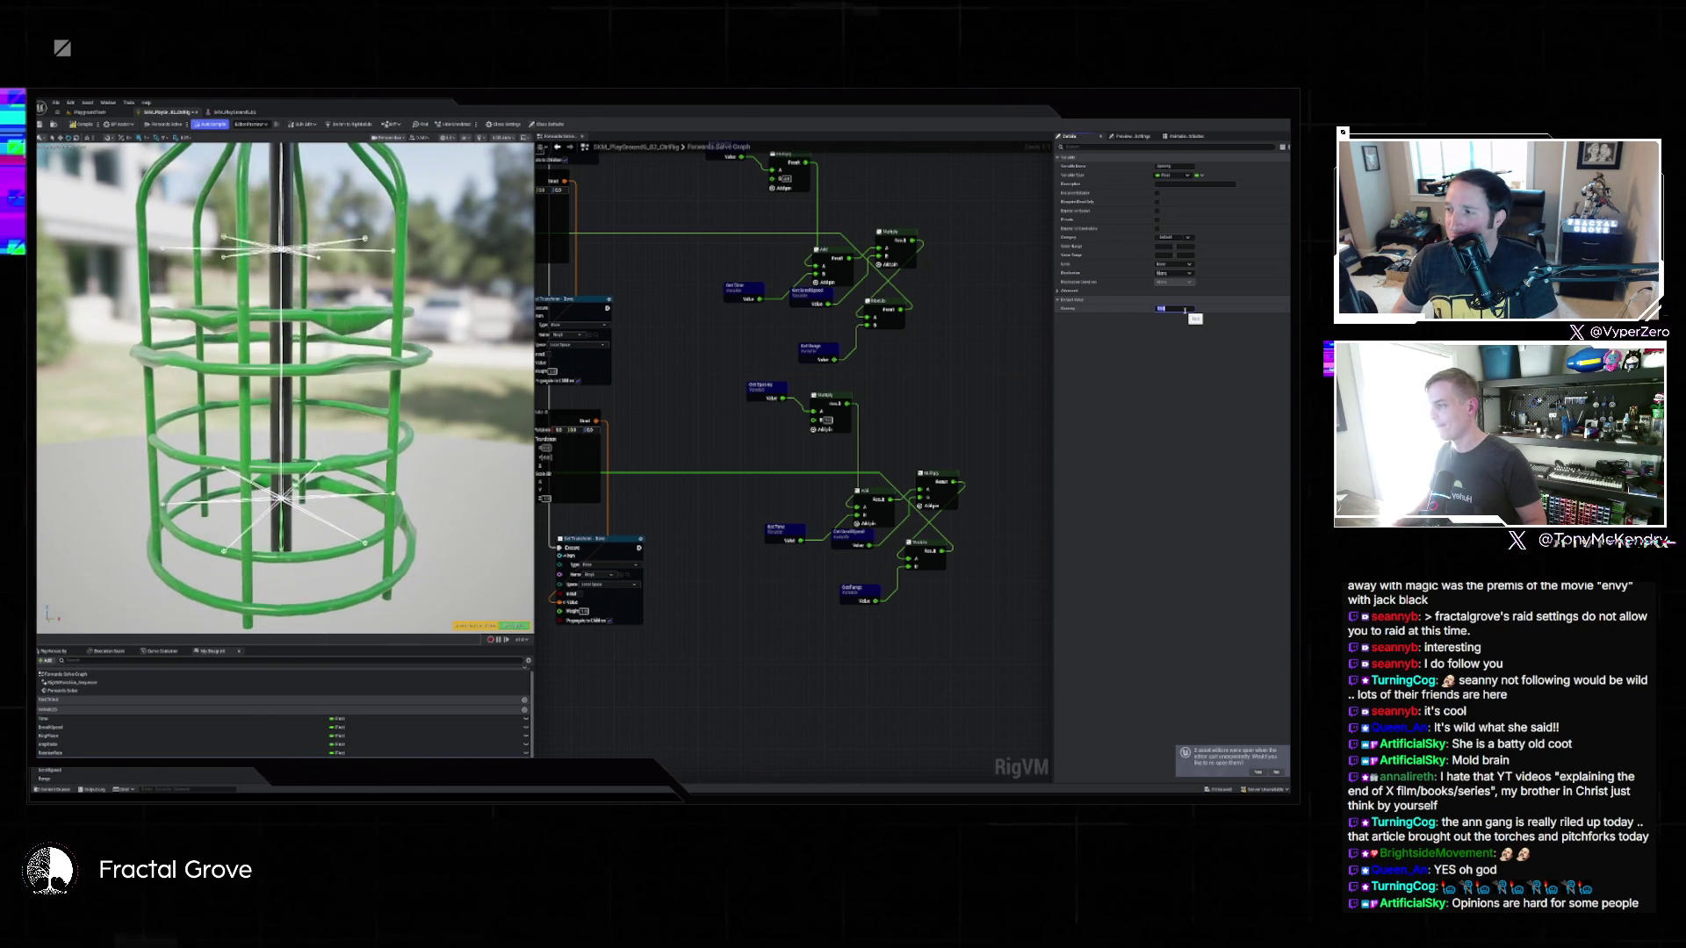
{"action": "key", "text": "Return"}
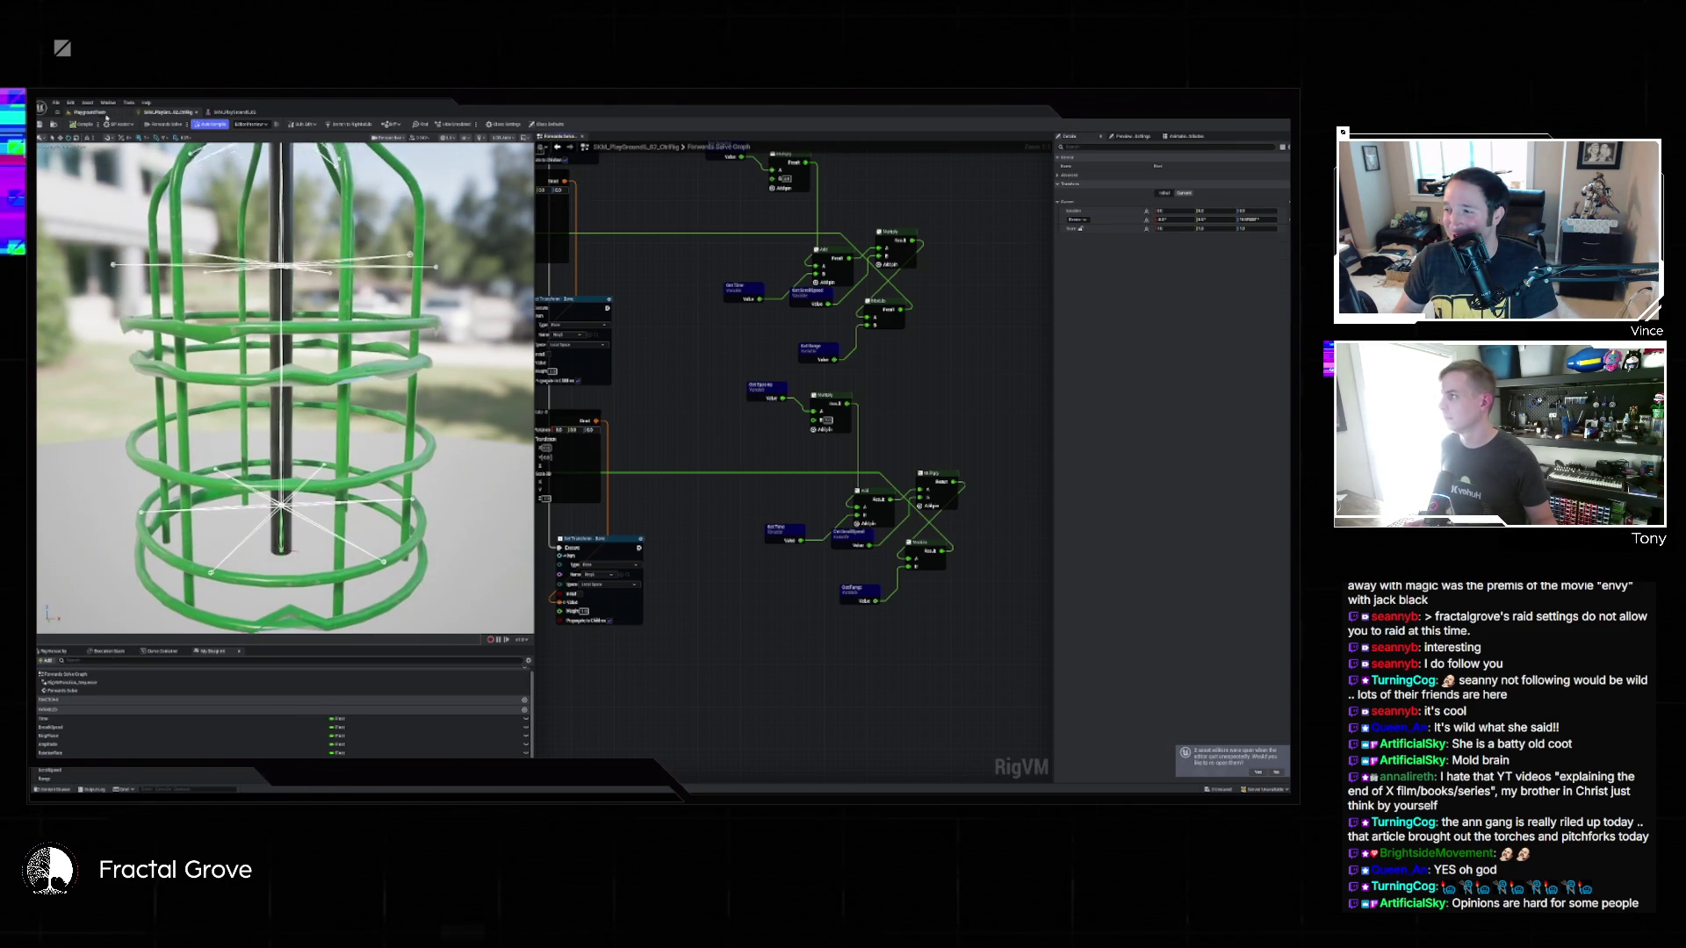
{"action": "left_click", "coordinate": [93, 113]}
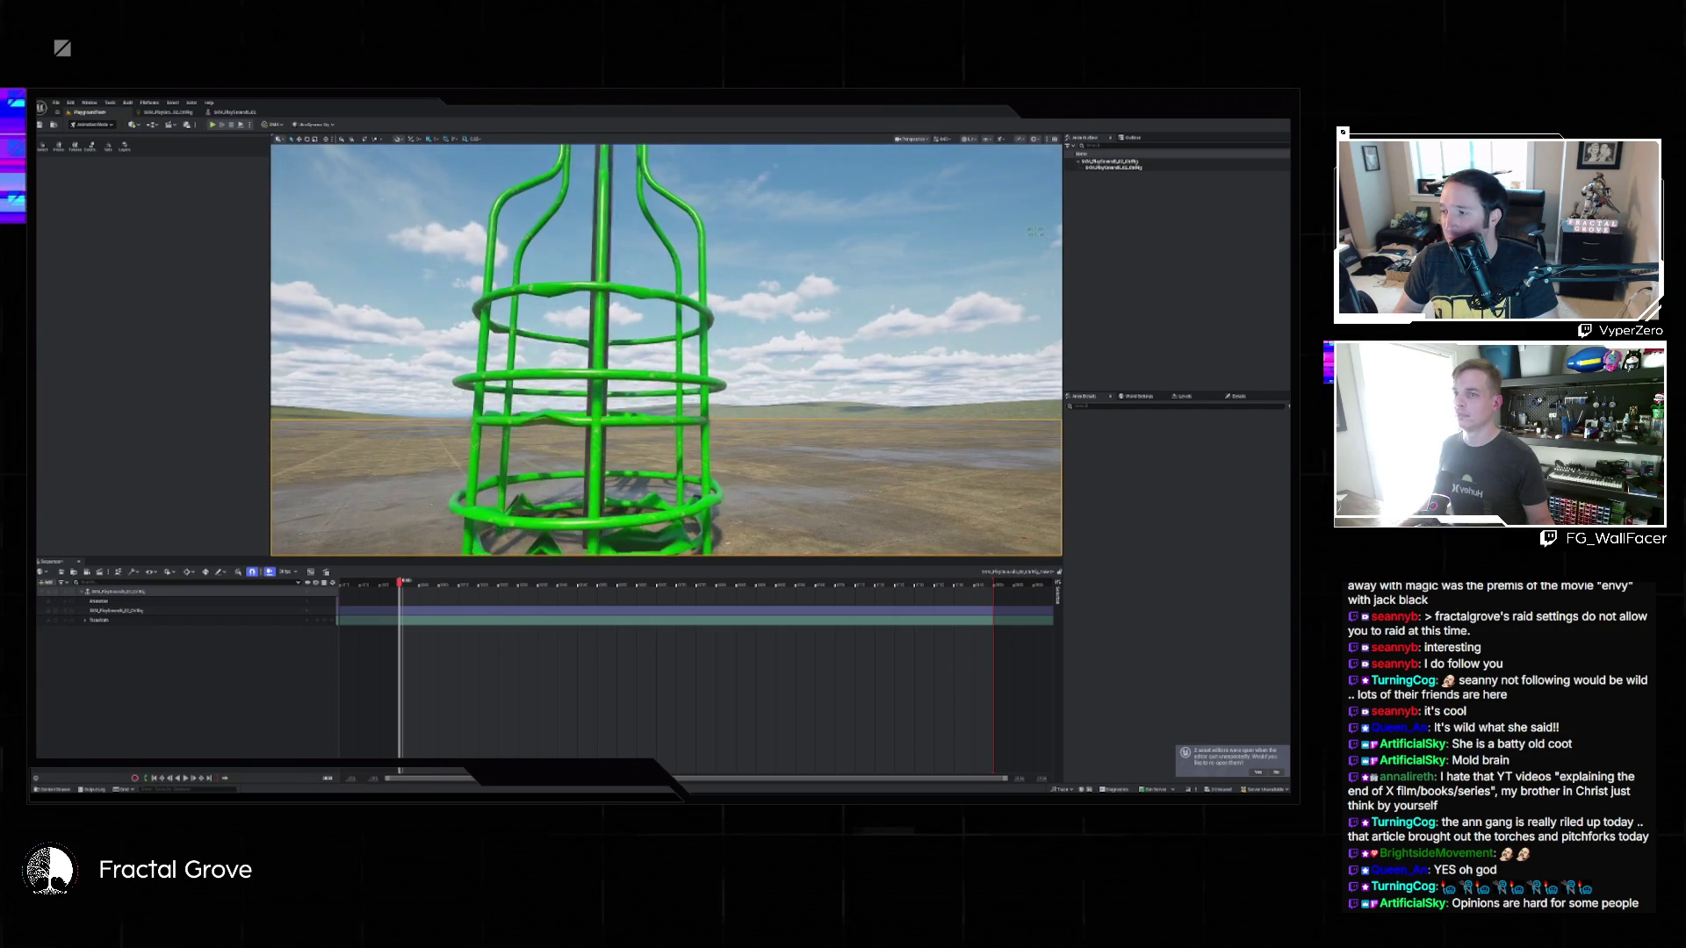
Toggle the level viewport full-screen with F11 and back, then return to the Control Rig graph.
{"action": "key", "text": "F11"}
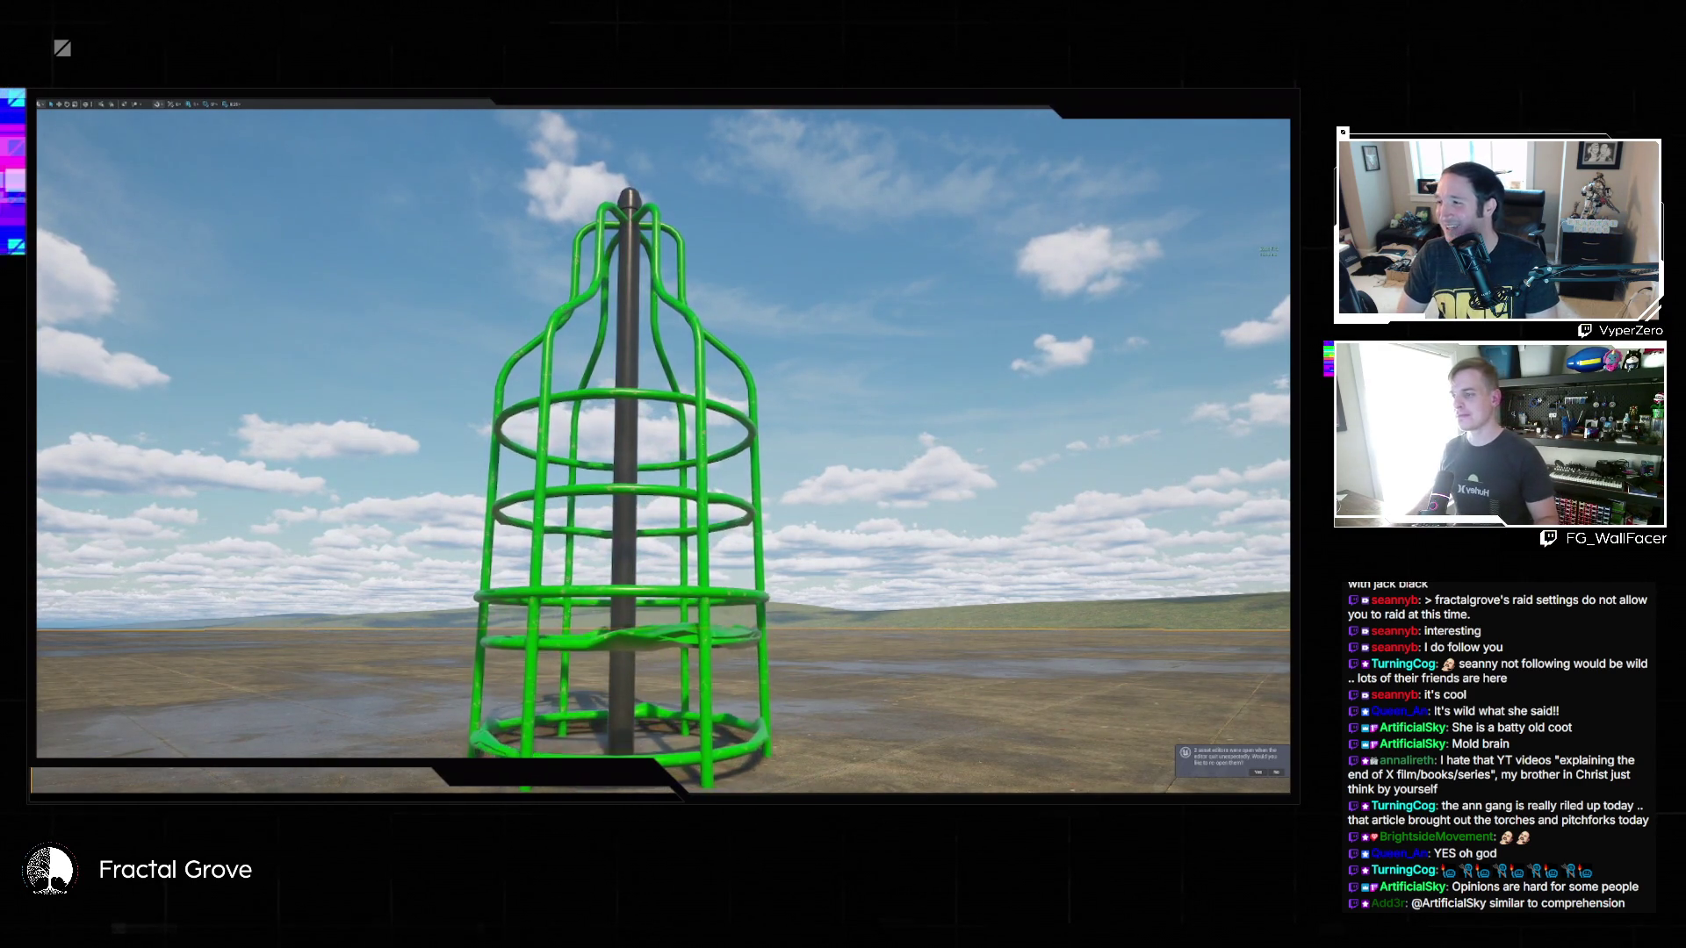
{"action": "key", "text": "F11"}
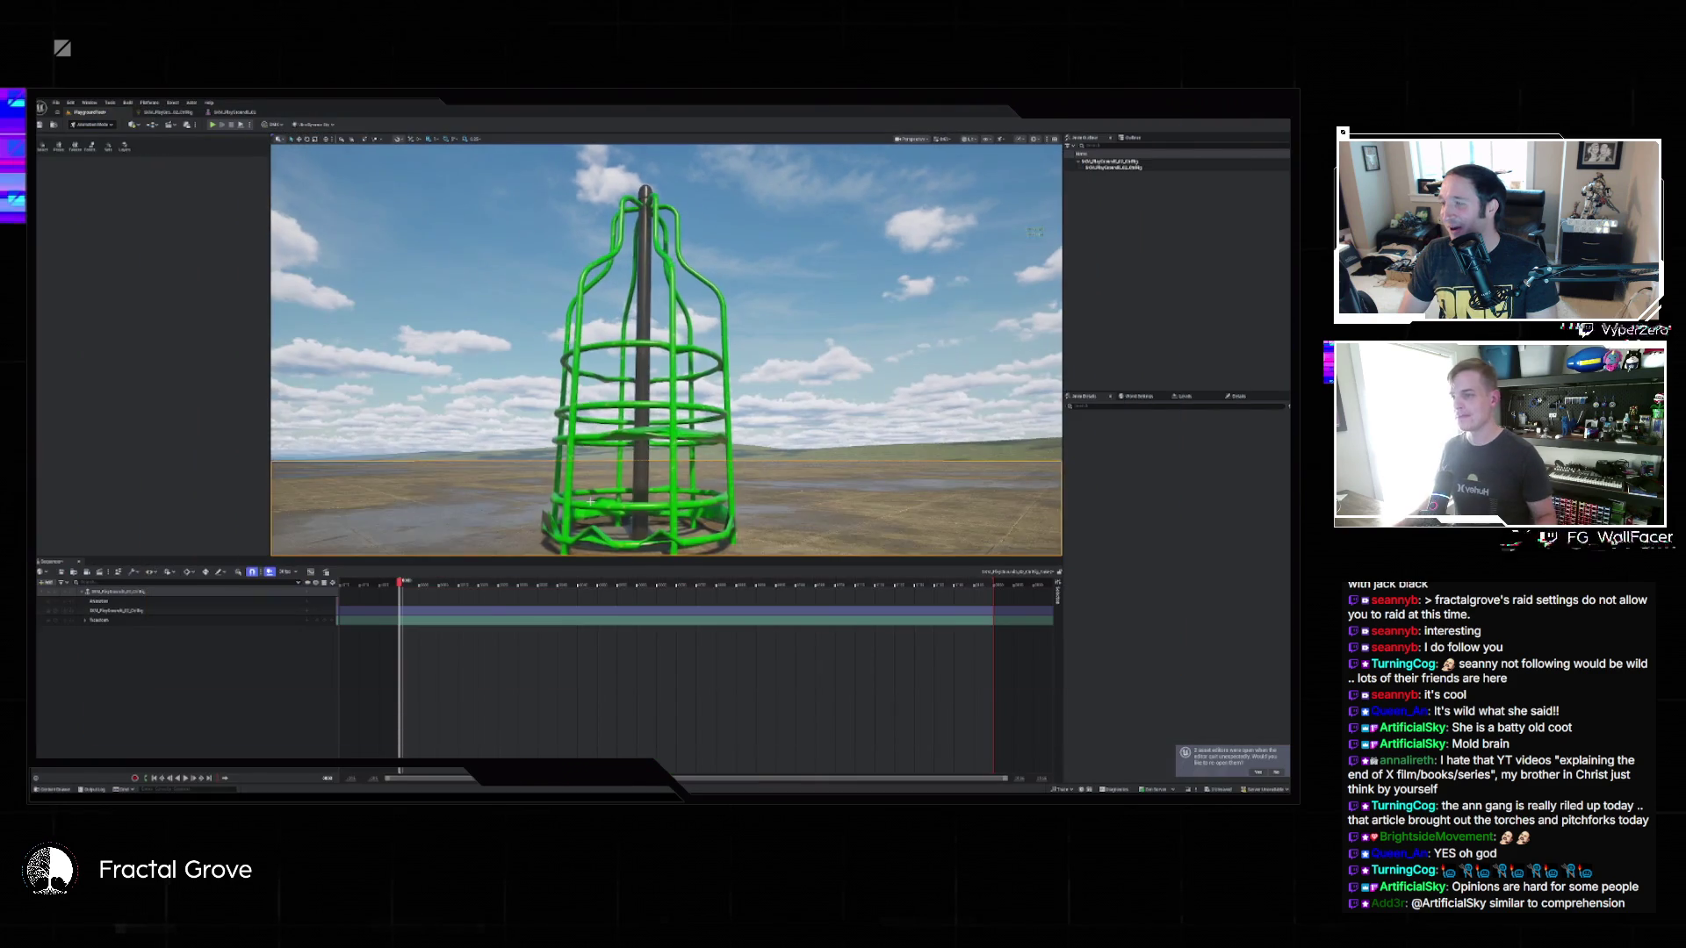
{"action": "key", "text": "ctrl+Tab"}
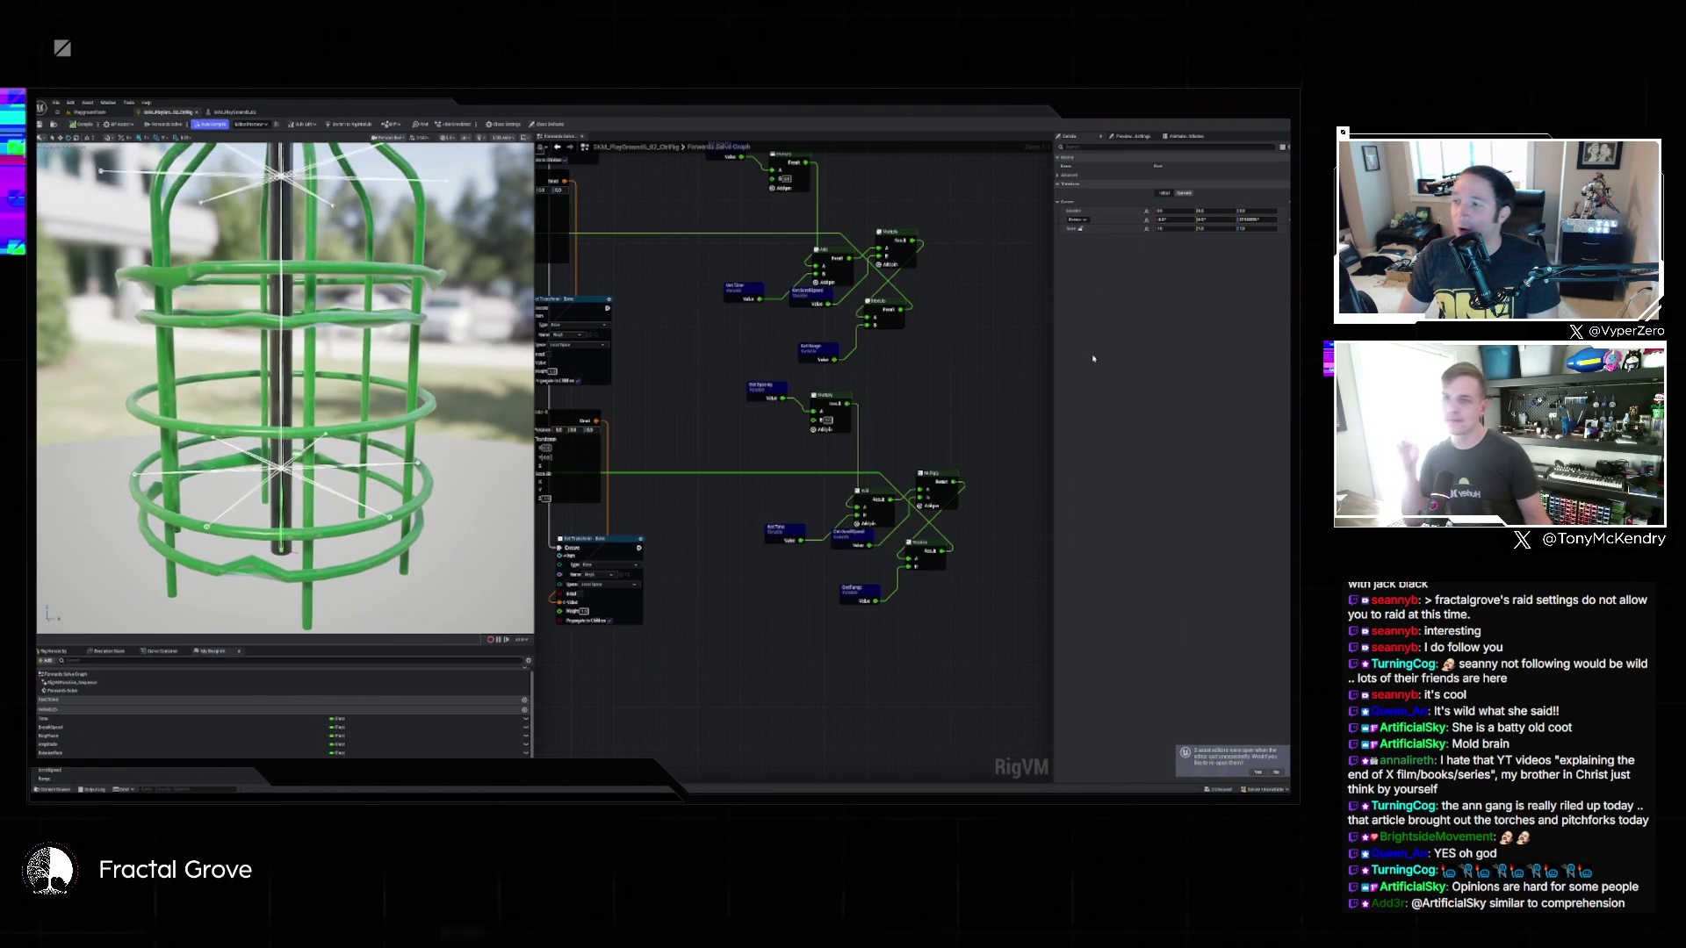
Lower a rig variable's default value to pull the cage rings closer, then reopen the level Sequencer.
{"action": "left_click", "coordinate": [50, 770]}
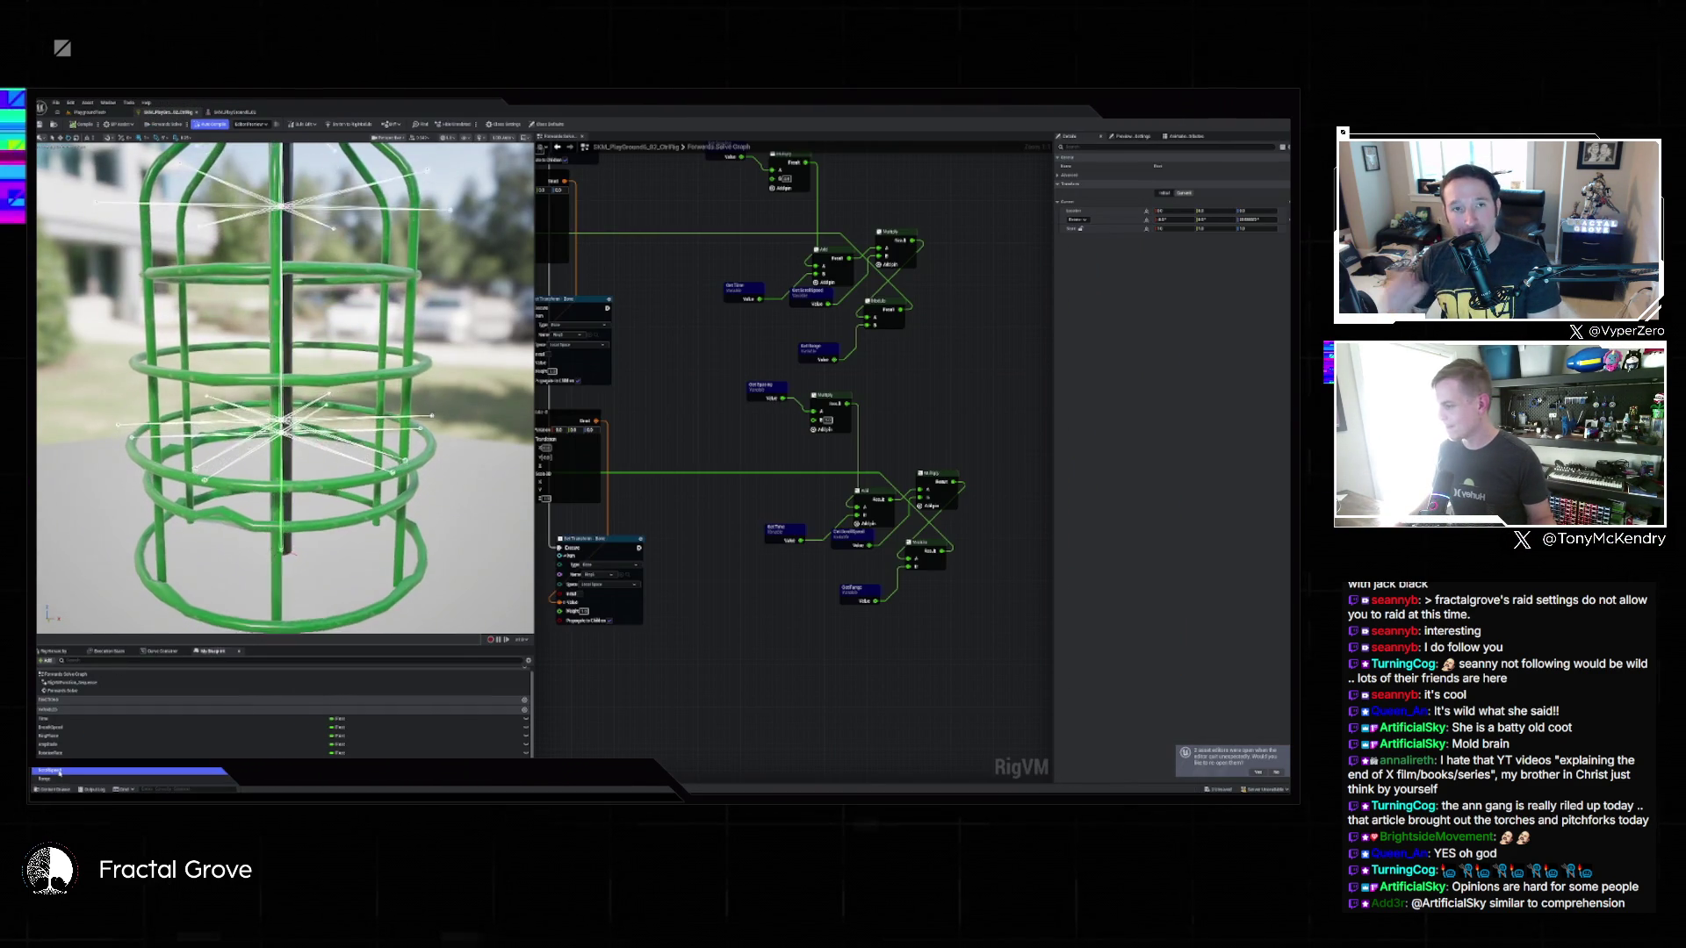
{"action": "left_click", "coordinate": [1175, 309]}
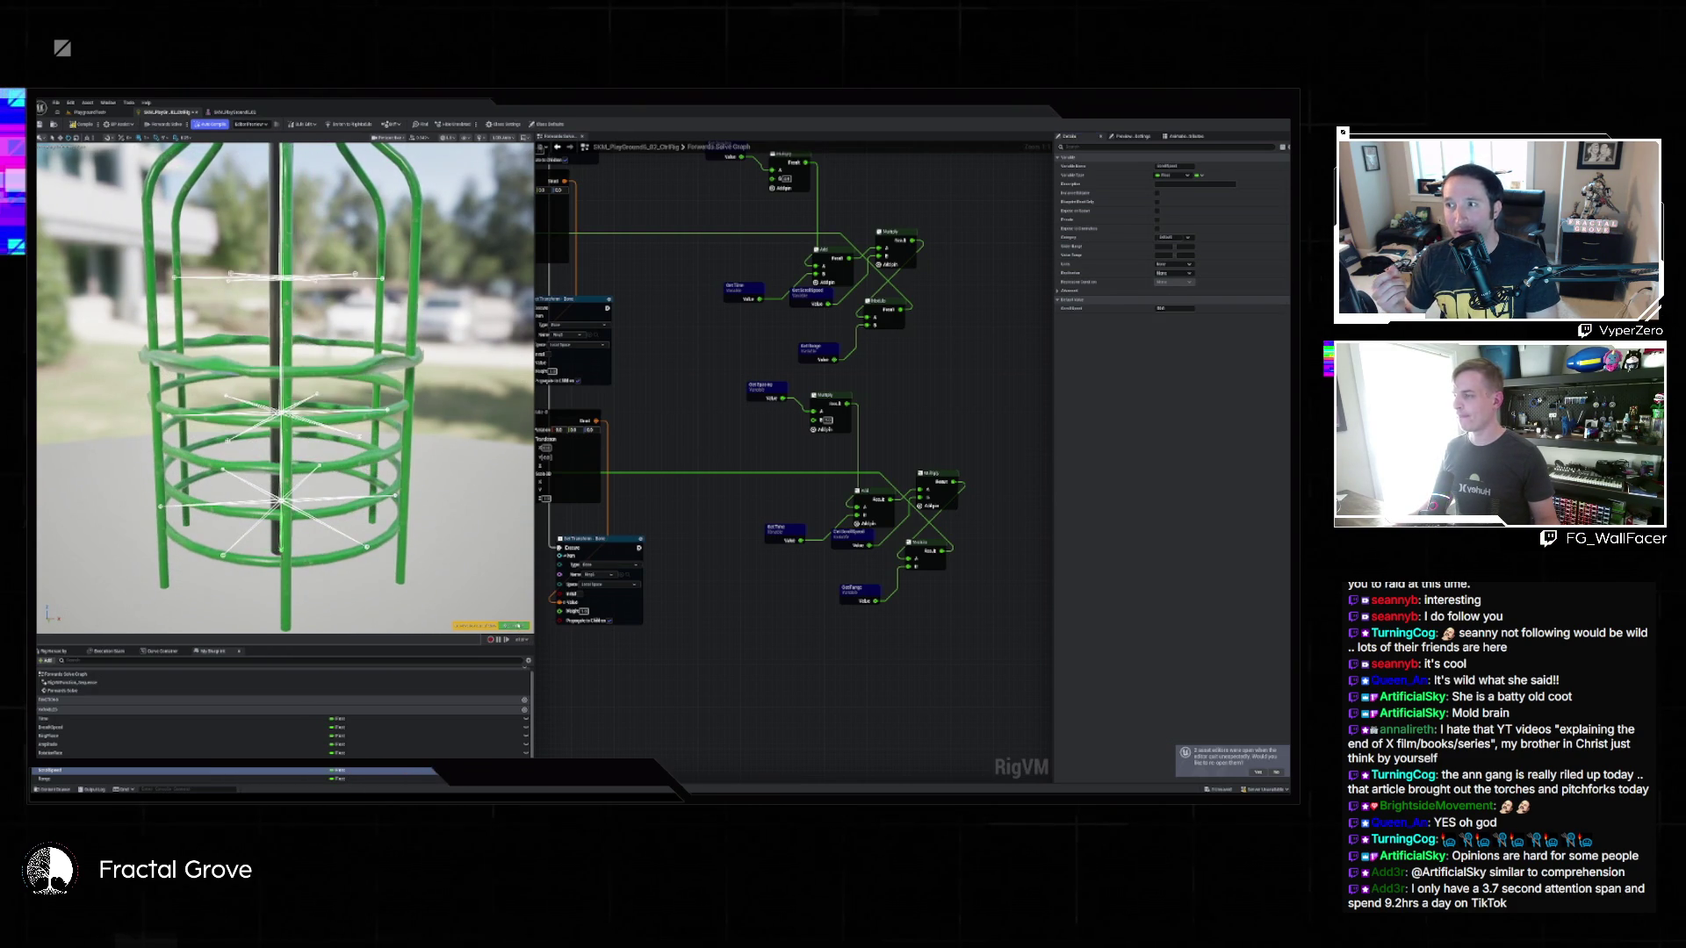
{"action": "left_click", "coordinate": [490, 764]}
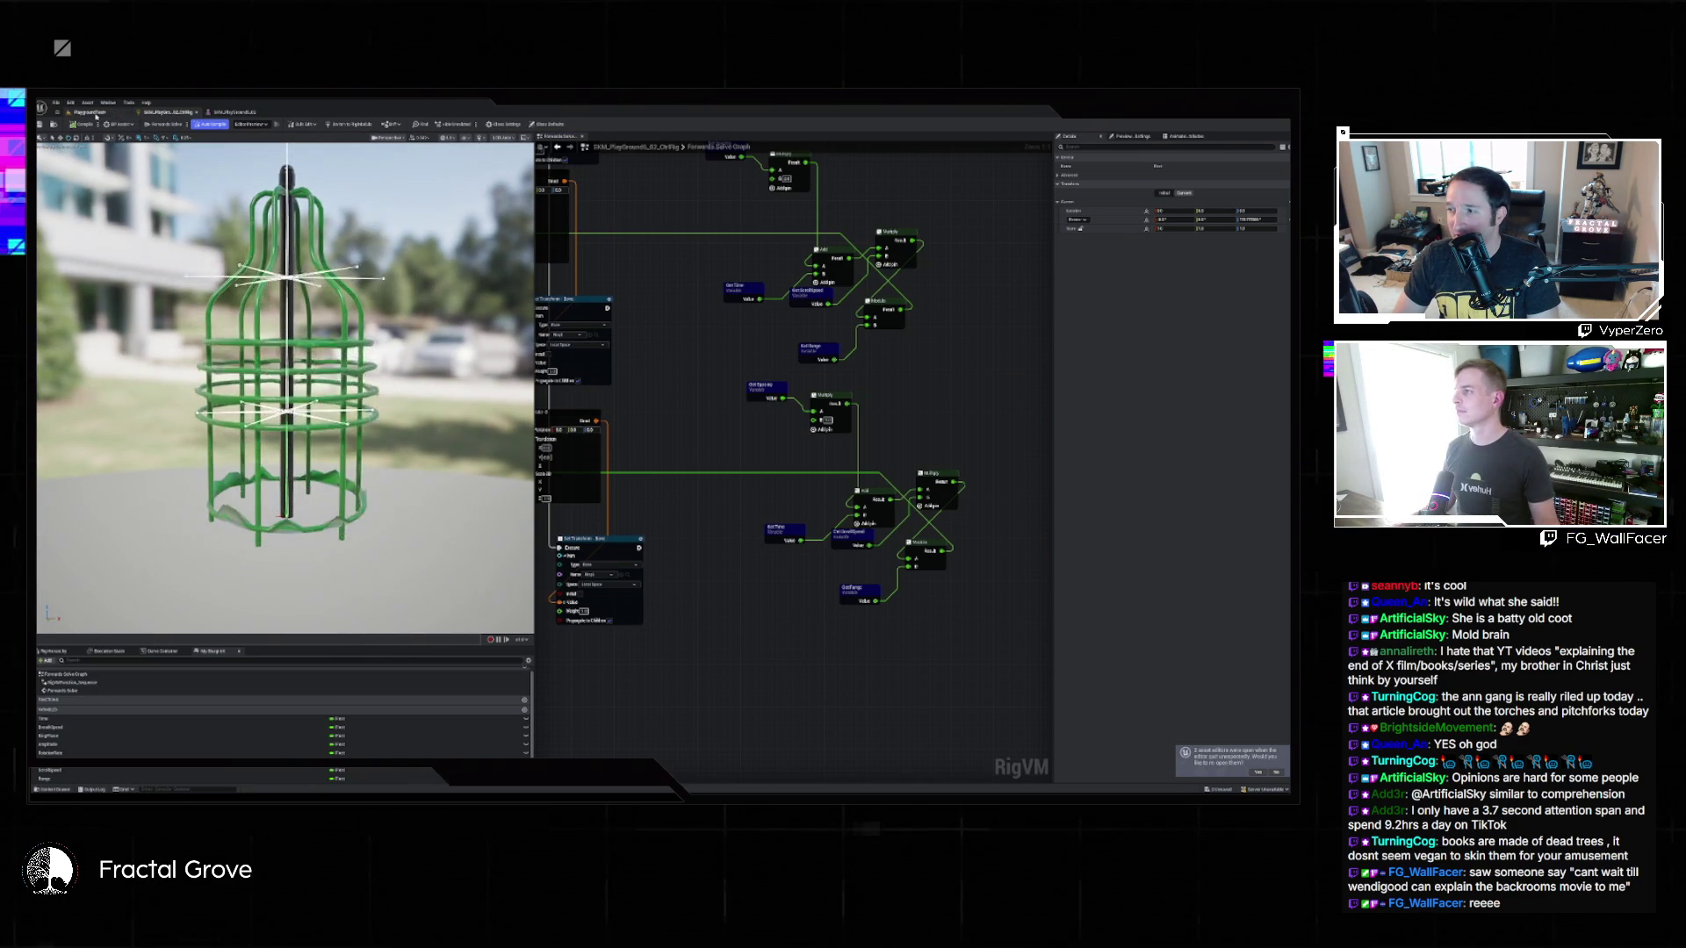
{"action": "left_click", "coordinate": [95, 112]}
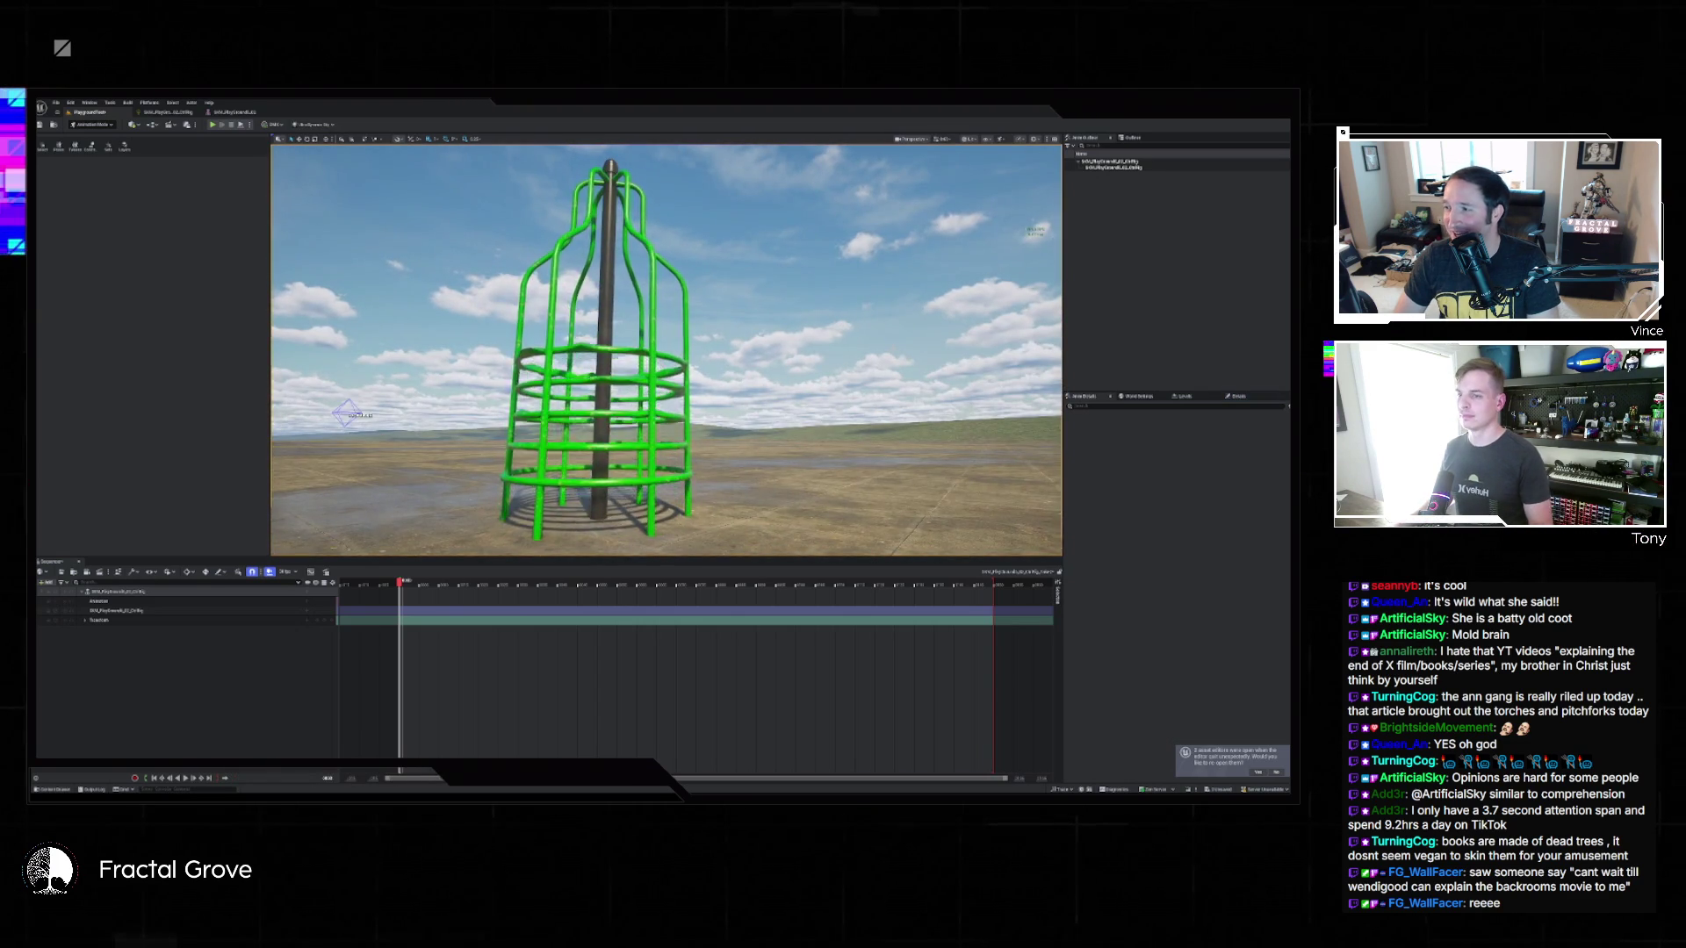
Check the cage in the F11 immersive viewport, then restore the layout and reopen the Control Rig.
{"action": "key", "text": "F11"}
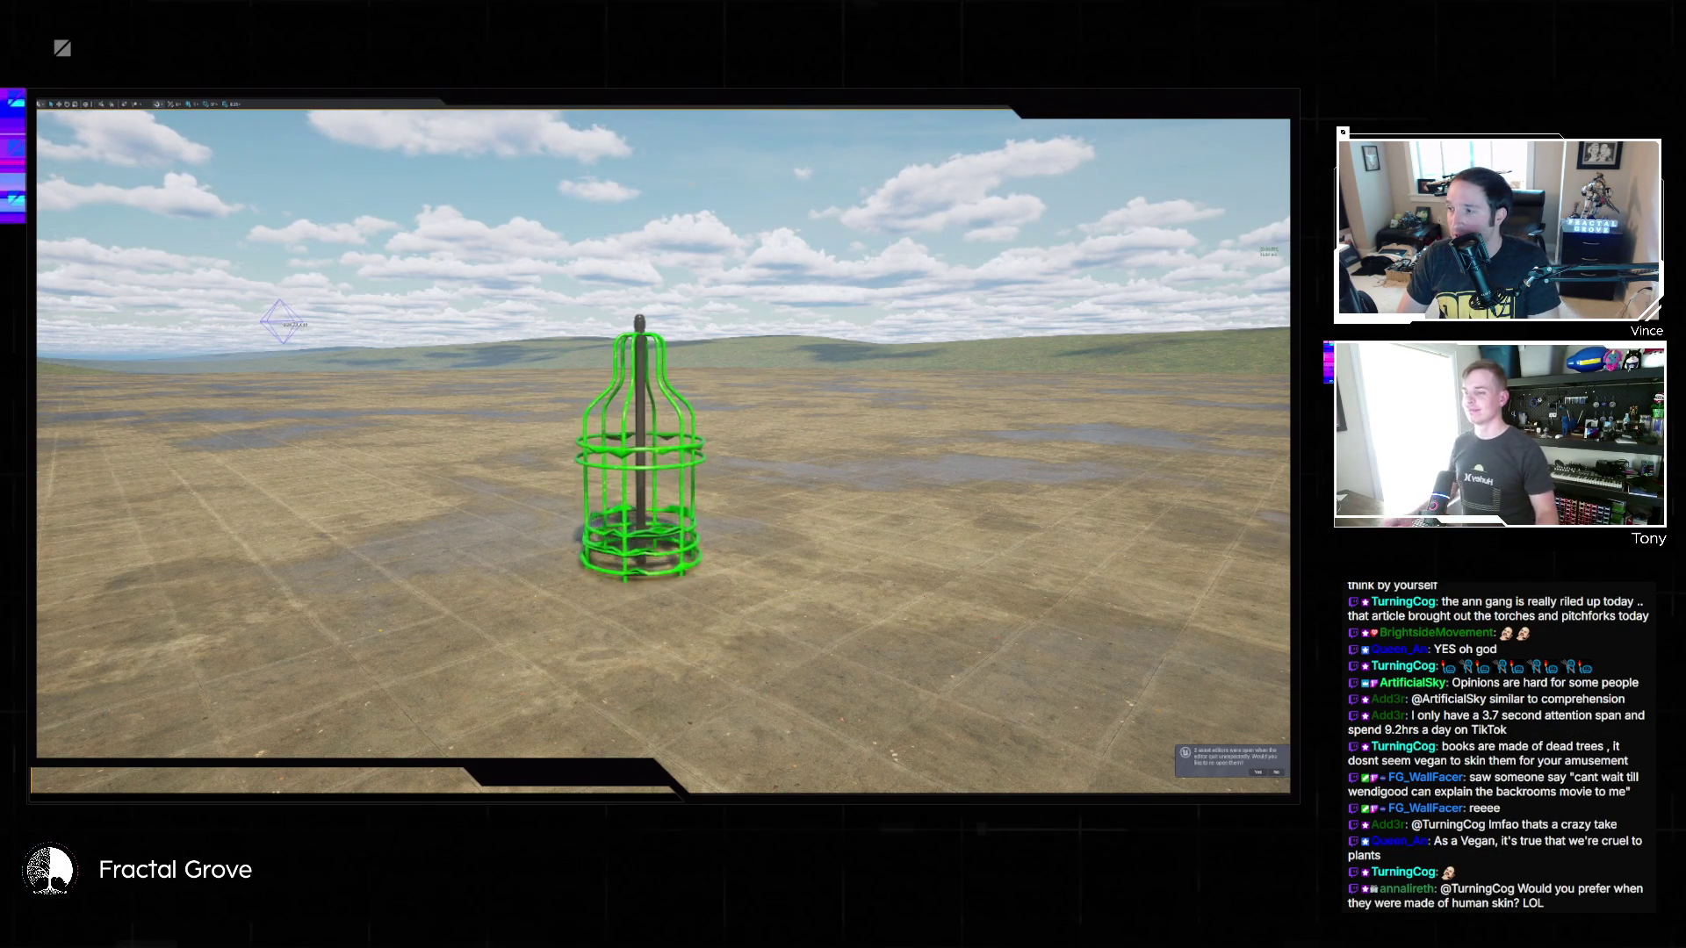
{"action": "key", "text": "F11"}
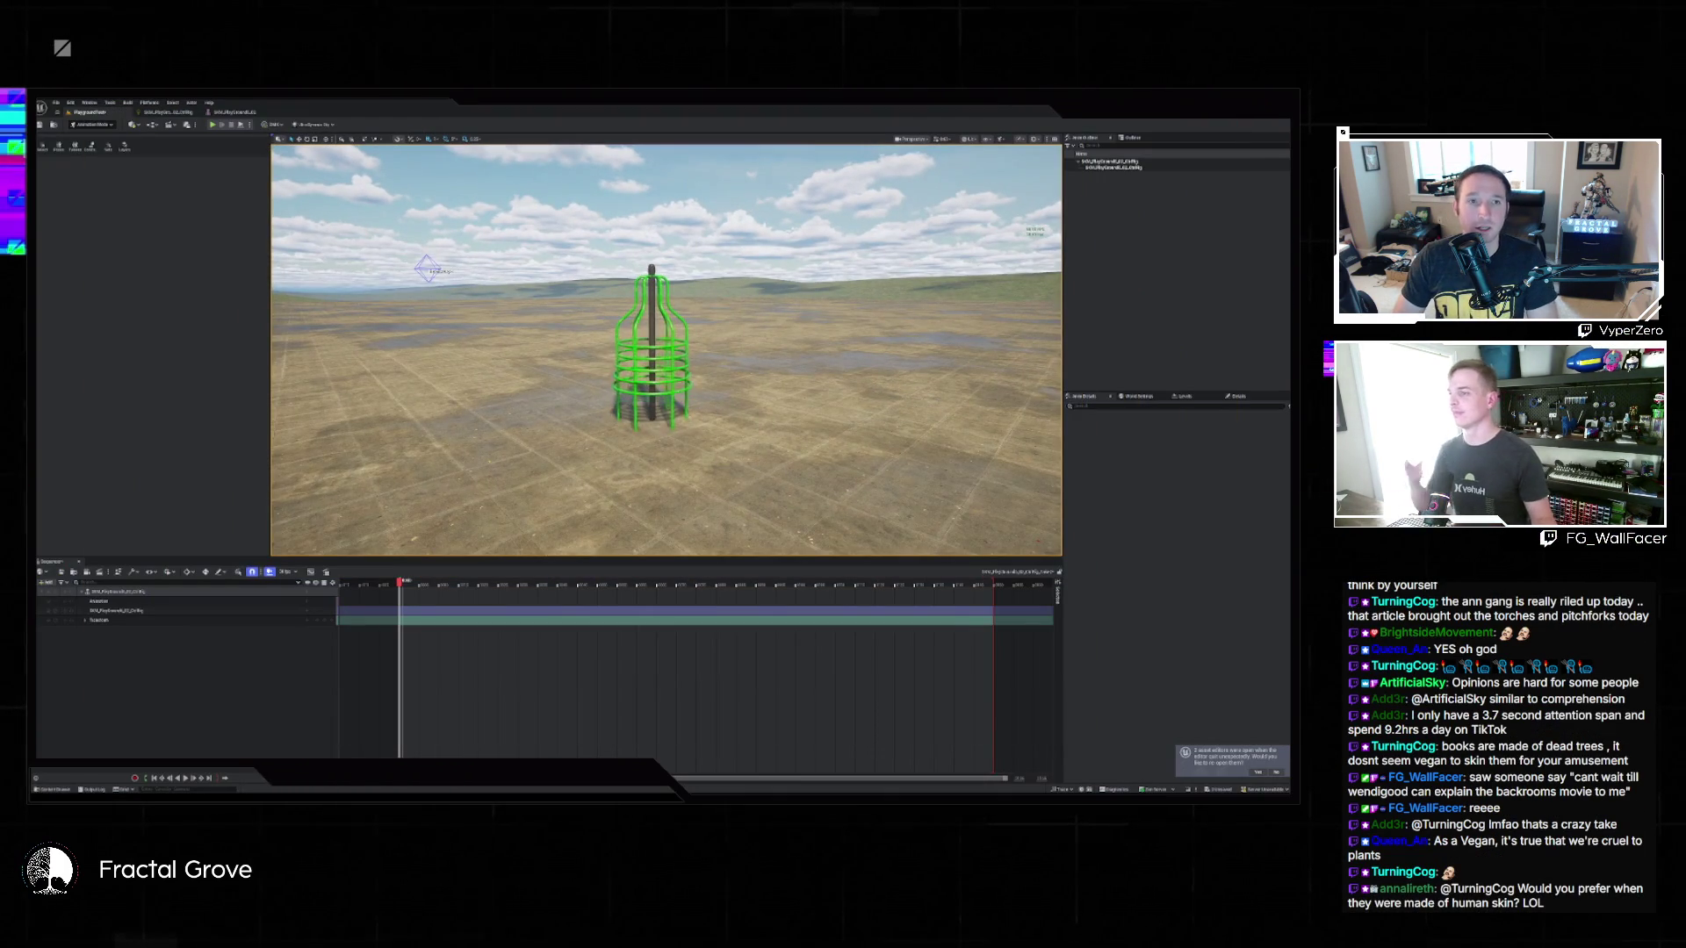
{"action": "left_click", "coordinate": [169, 113]}
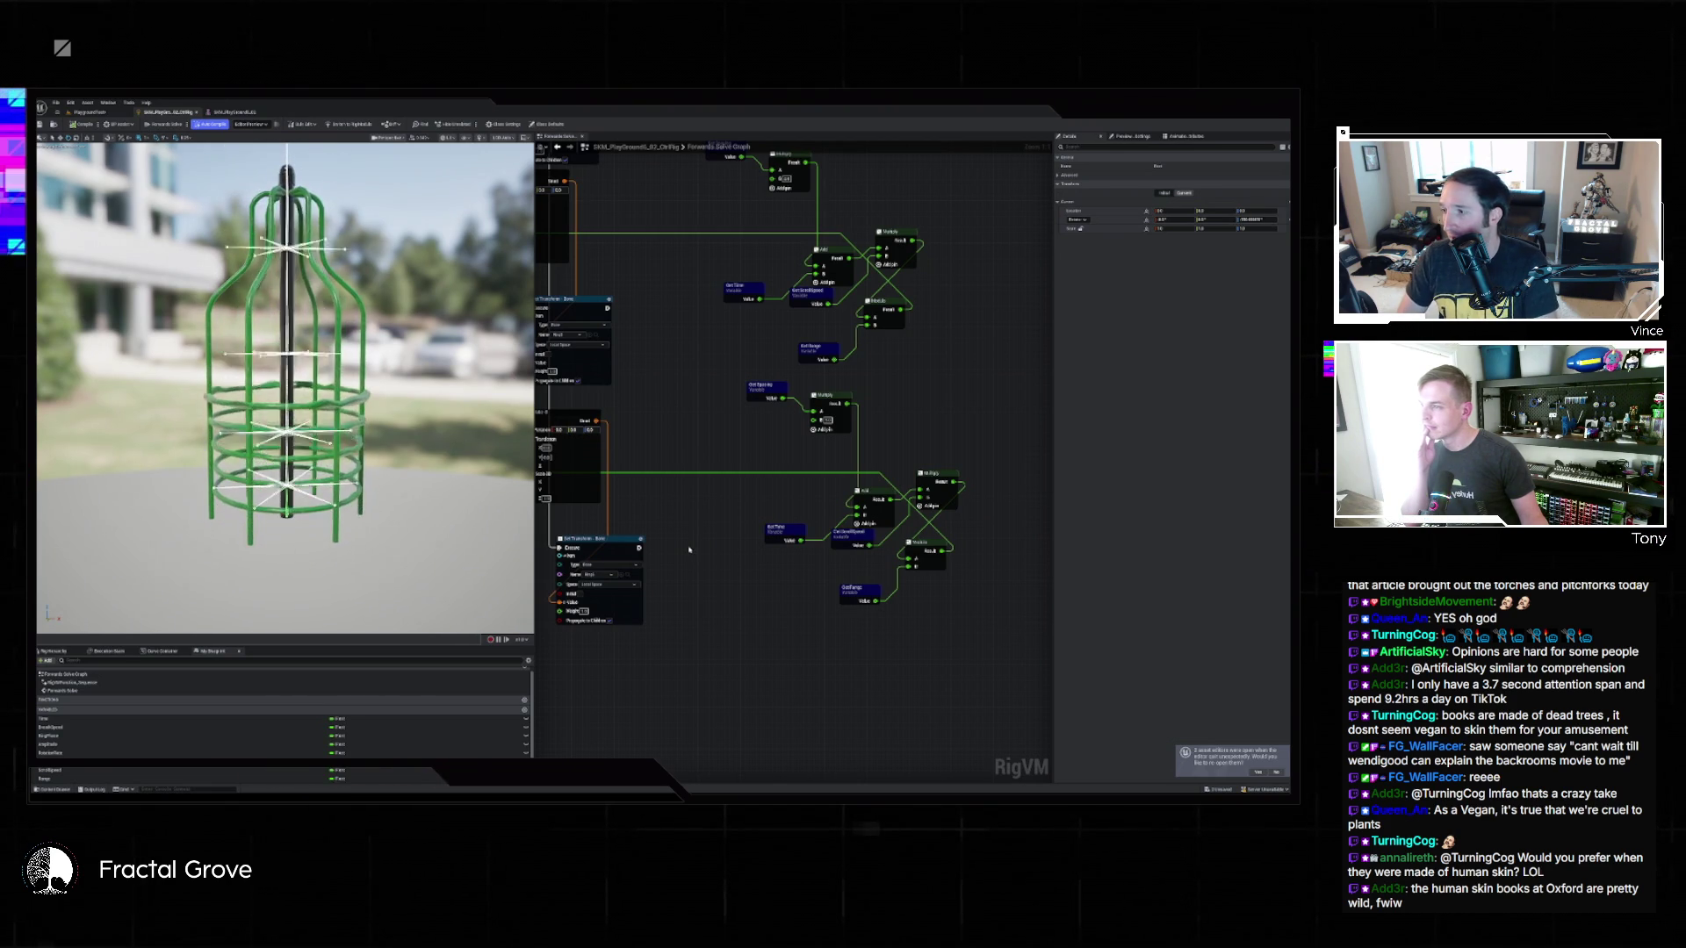
Give the selected rig variable a default value of 1 and switch back to the level.
{"action": "left_click", "coordinate": [100, 778]}
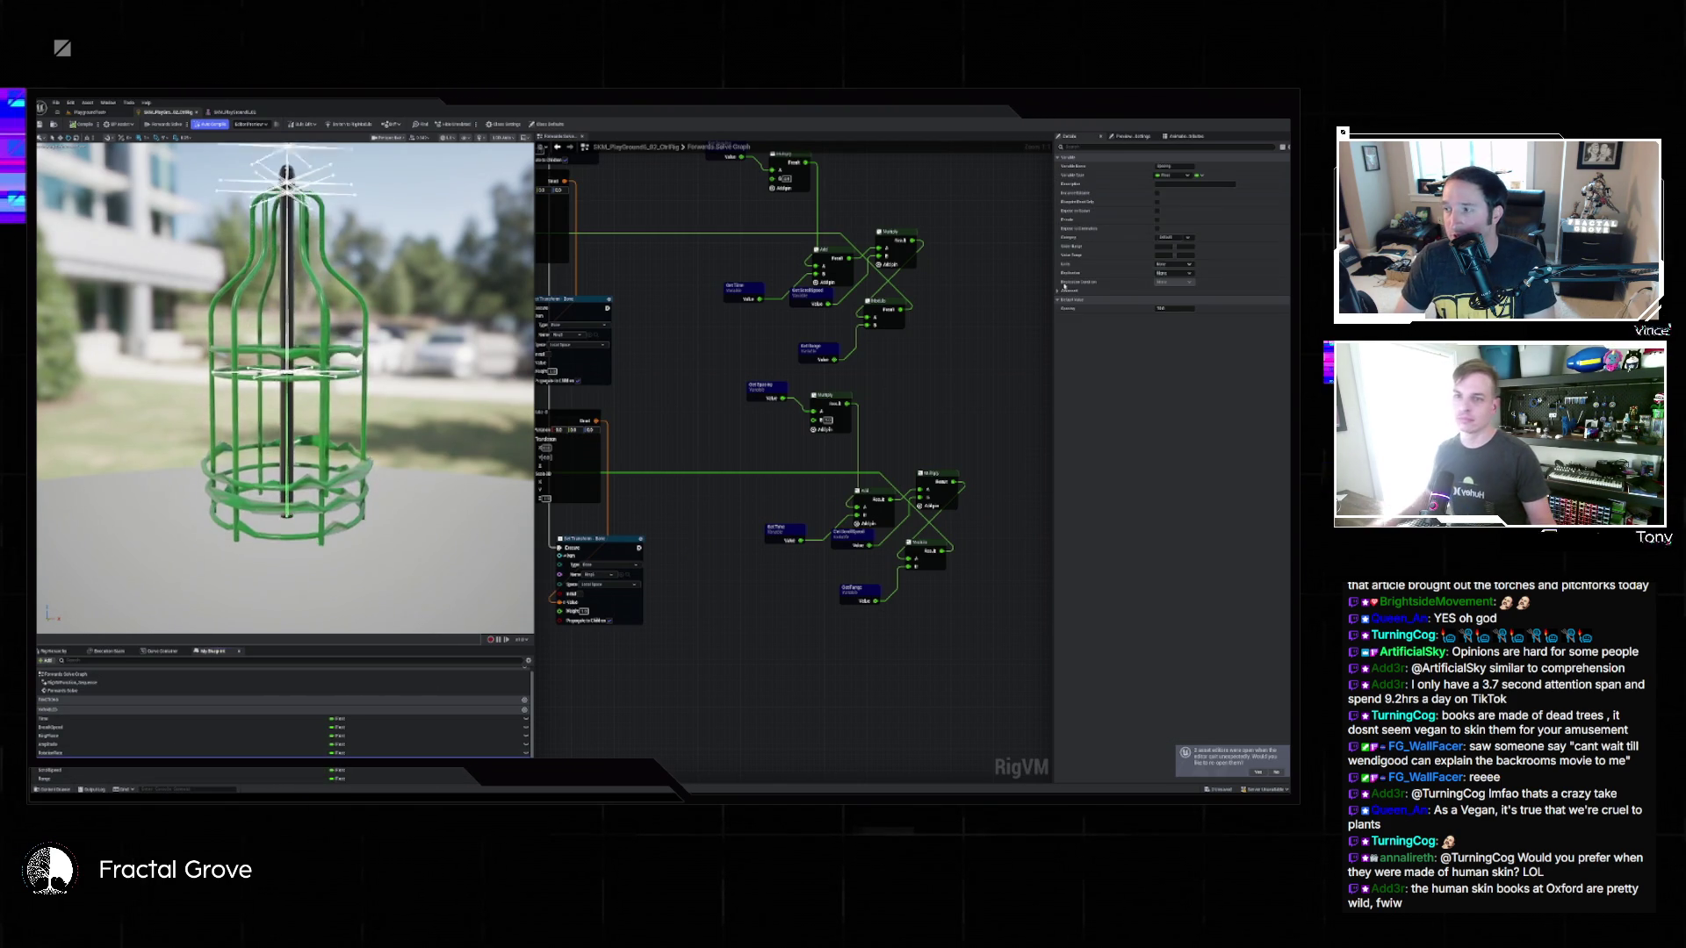
{"action": "left_click", "coordinate": [1175, 308]}
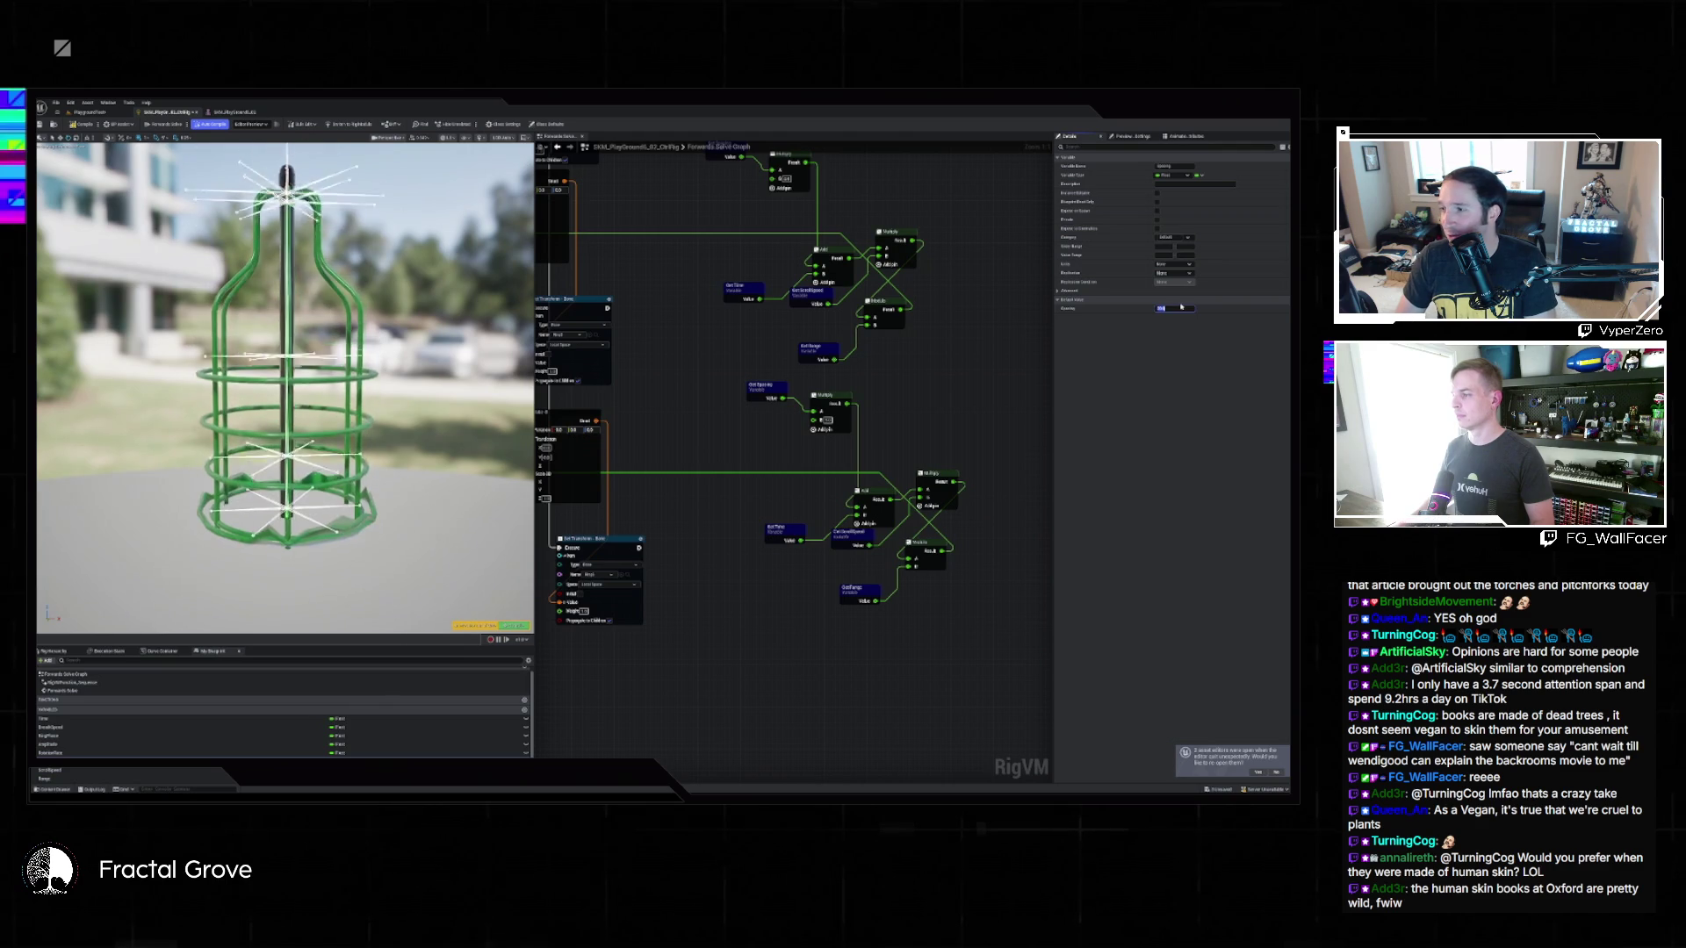
{"action": "type", "text": "1"}
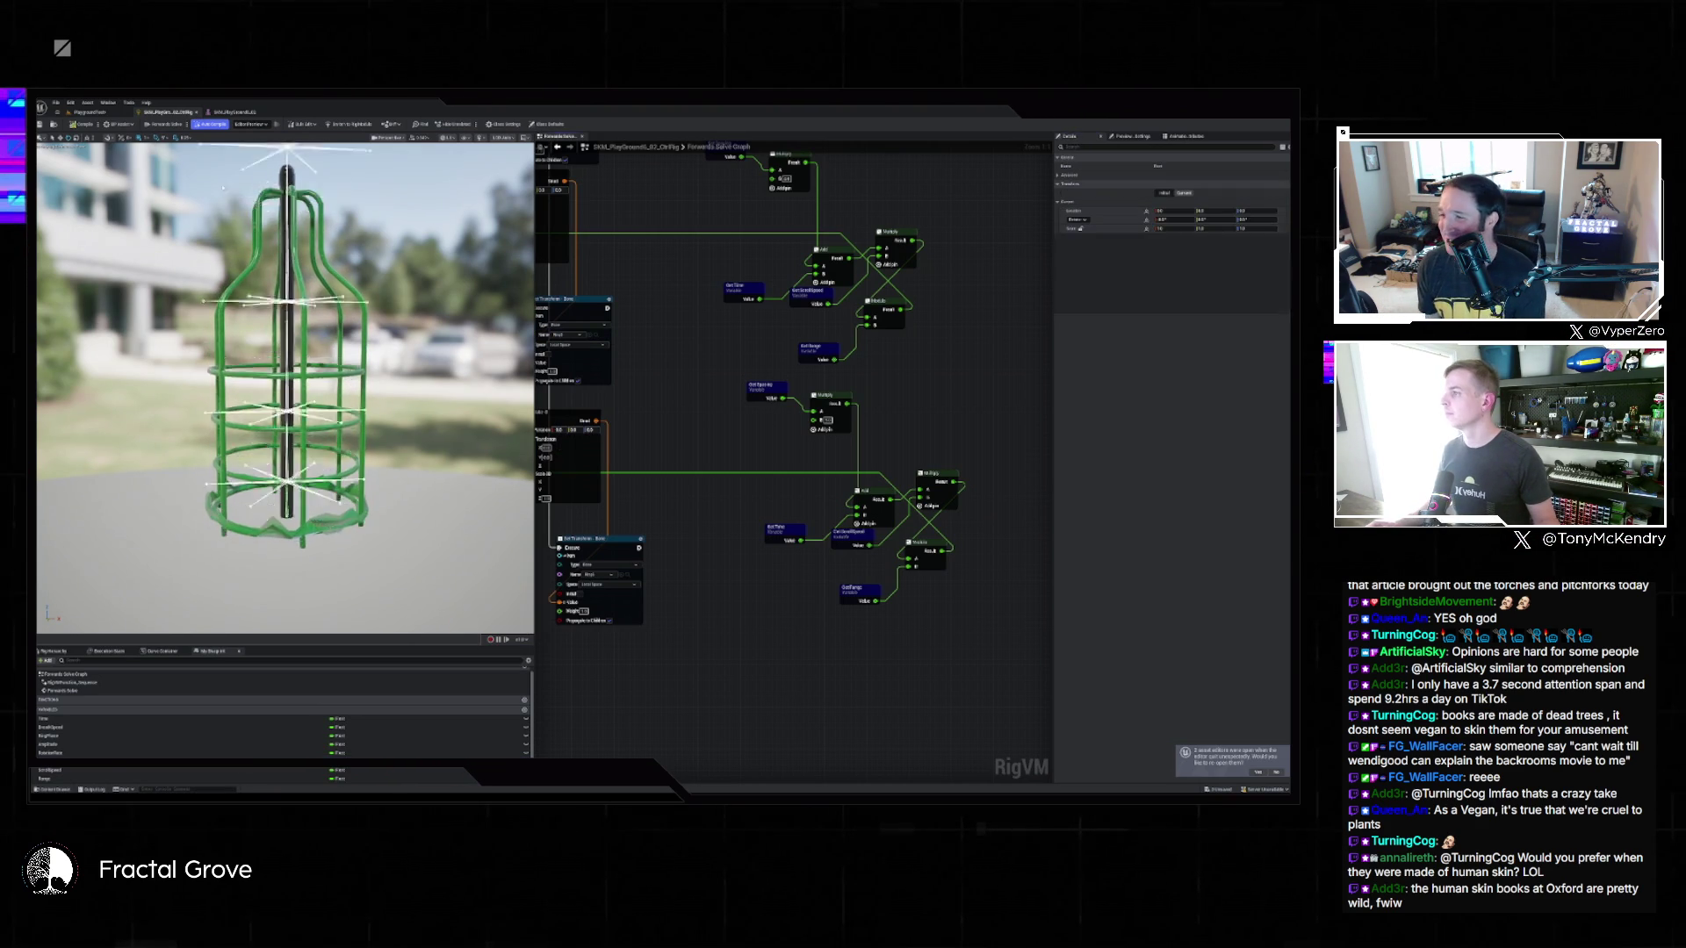
{"action": "left_click", "coordinate": [96, 113]}
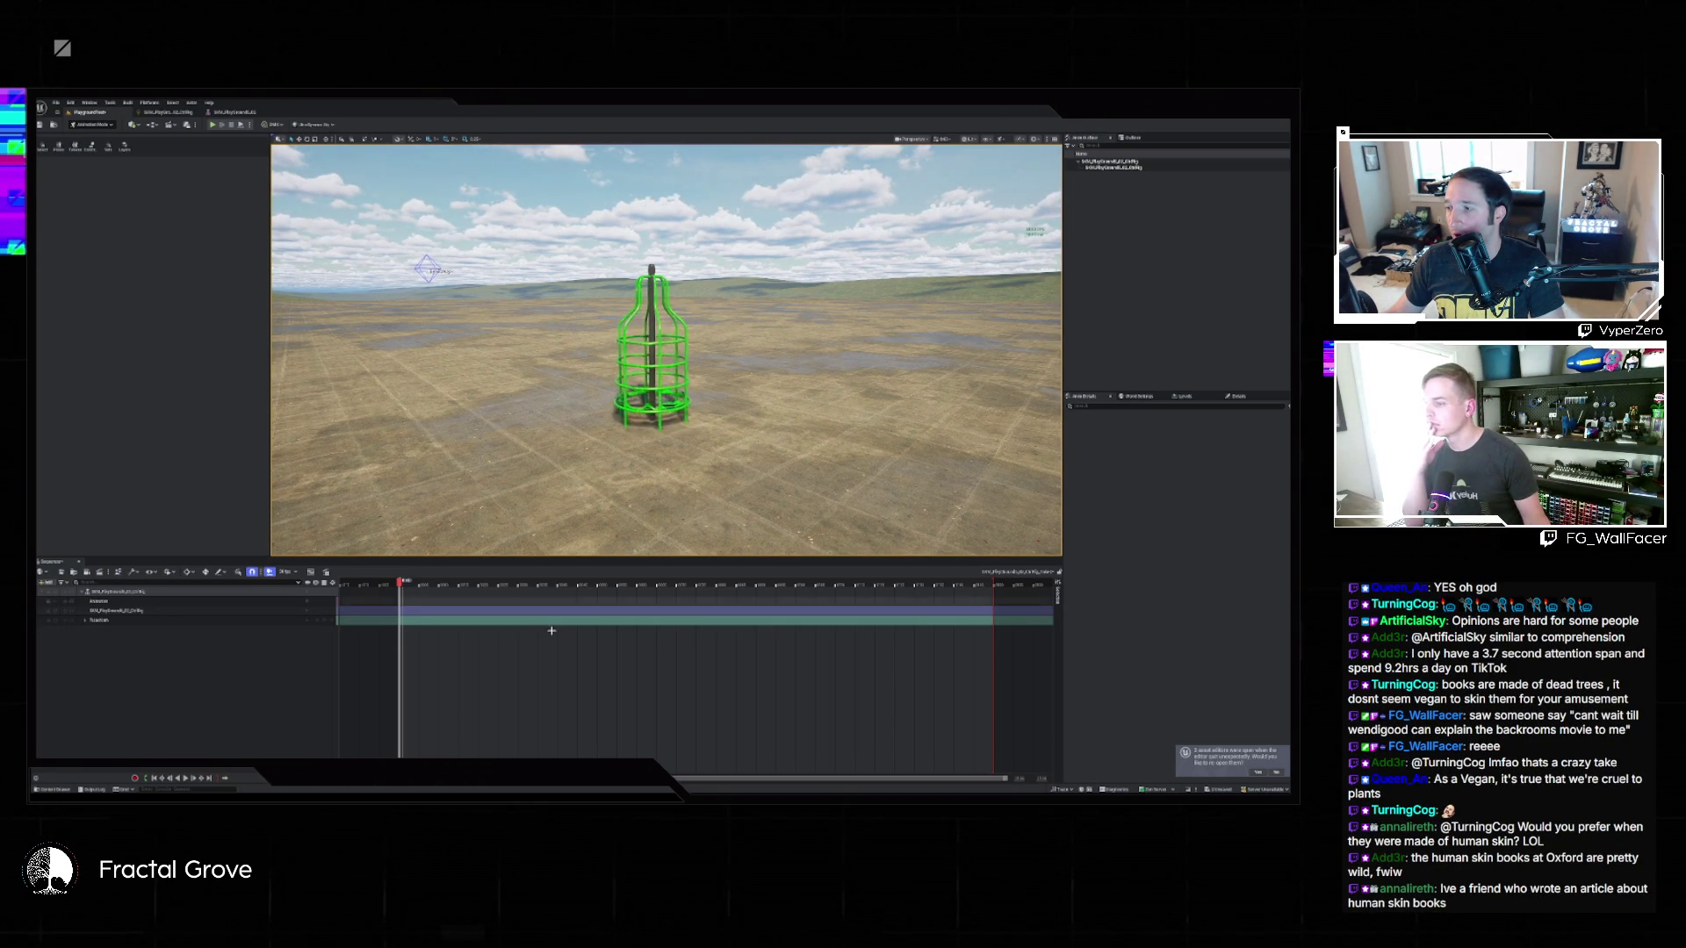
Enlarge the level viewport and frame the green cage, then switch to the Control Rig editor.
{"action": "left_click_drag", "start_coordinate": [527, 559], "coordinate": [527, 687]}
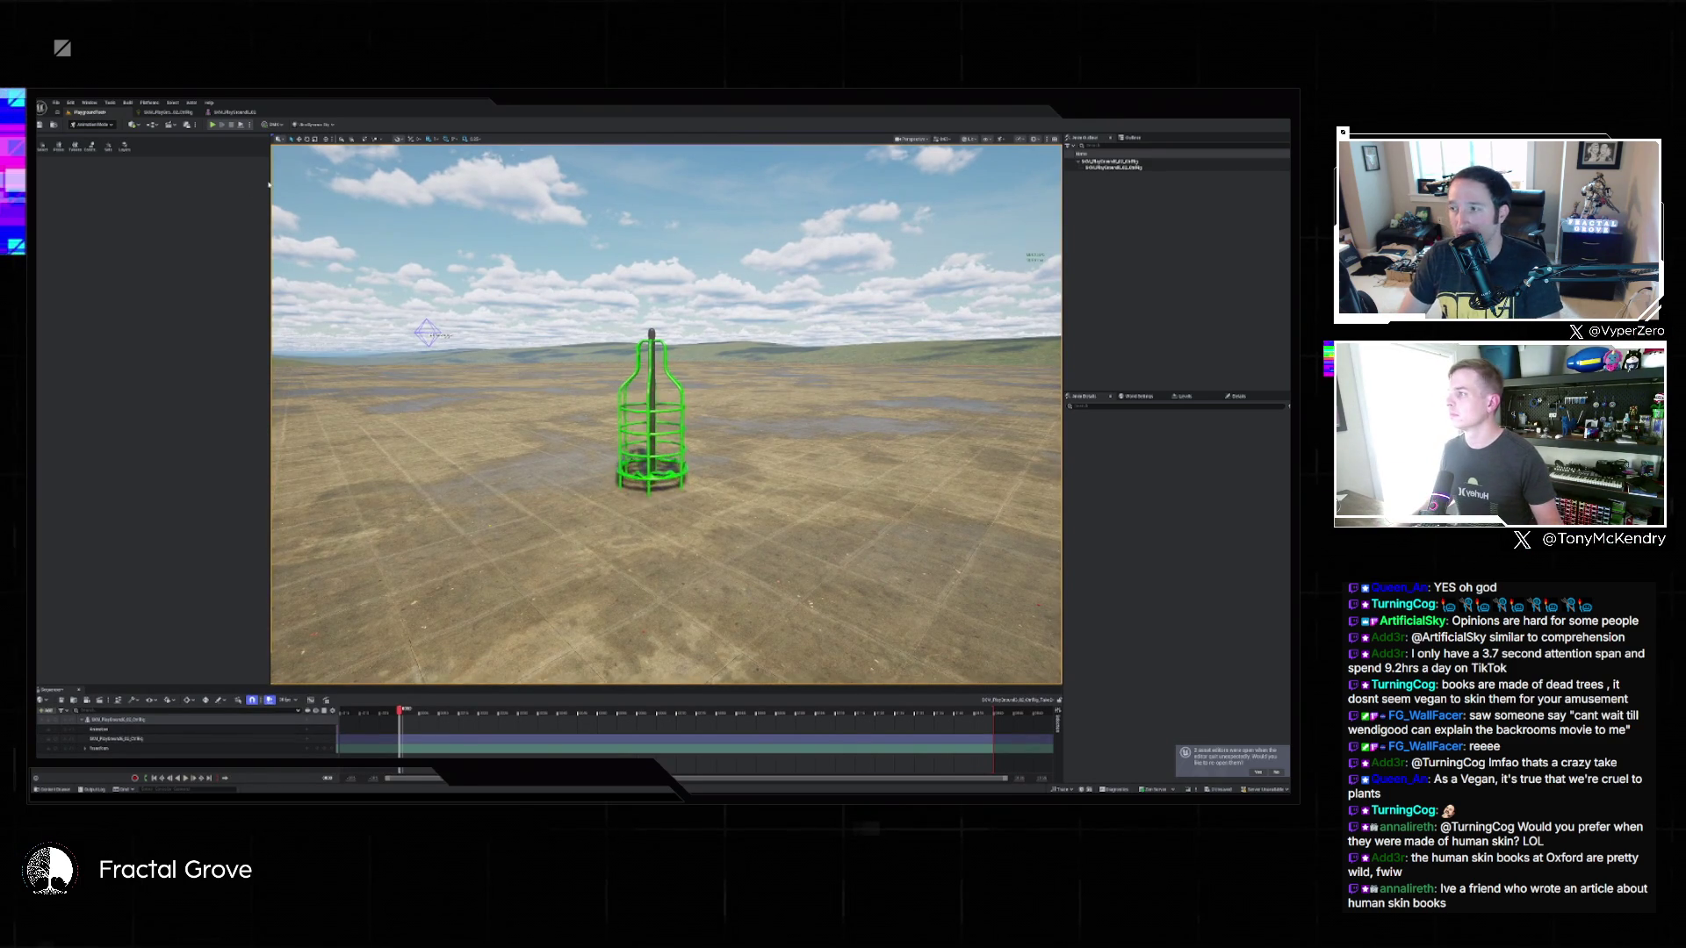
{"action": "mouse_move", "coordinate": [268, 185]}
{"action": "left_mouse_down"}
{"action": "mouse_move", "coordinate": [113, 185]}
{"action": "mouse_move", "coordinate": [147, 184]}
{"action": "left_mouse_up"}
{"action": "key", "text": "f"}
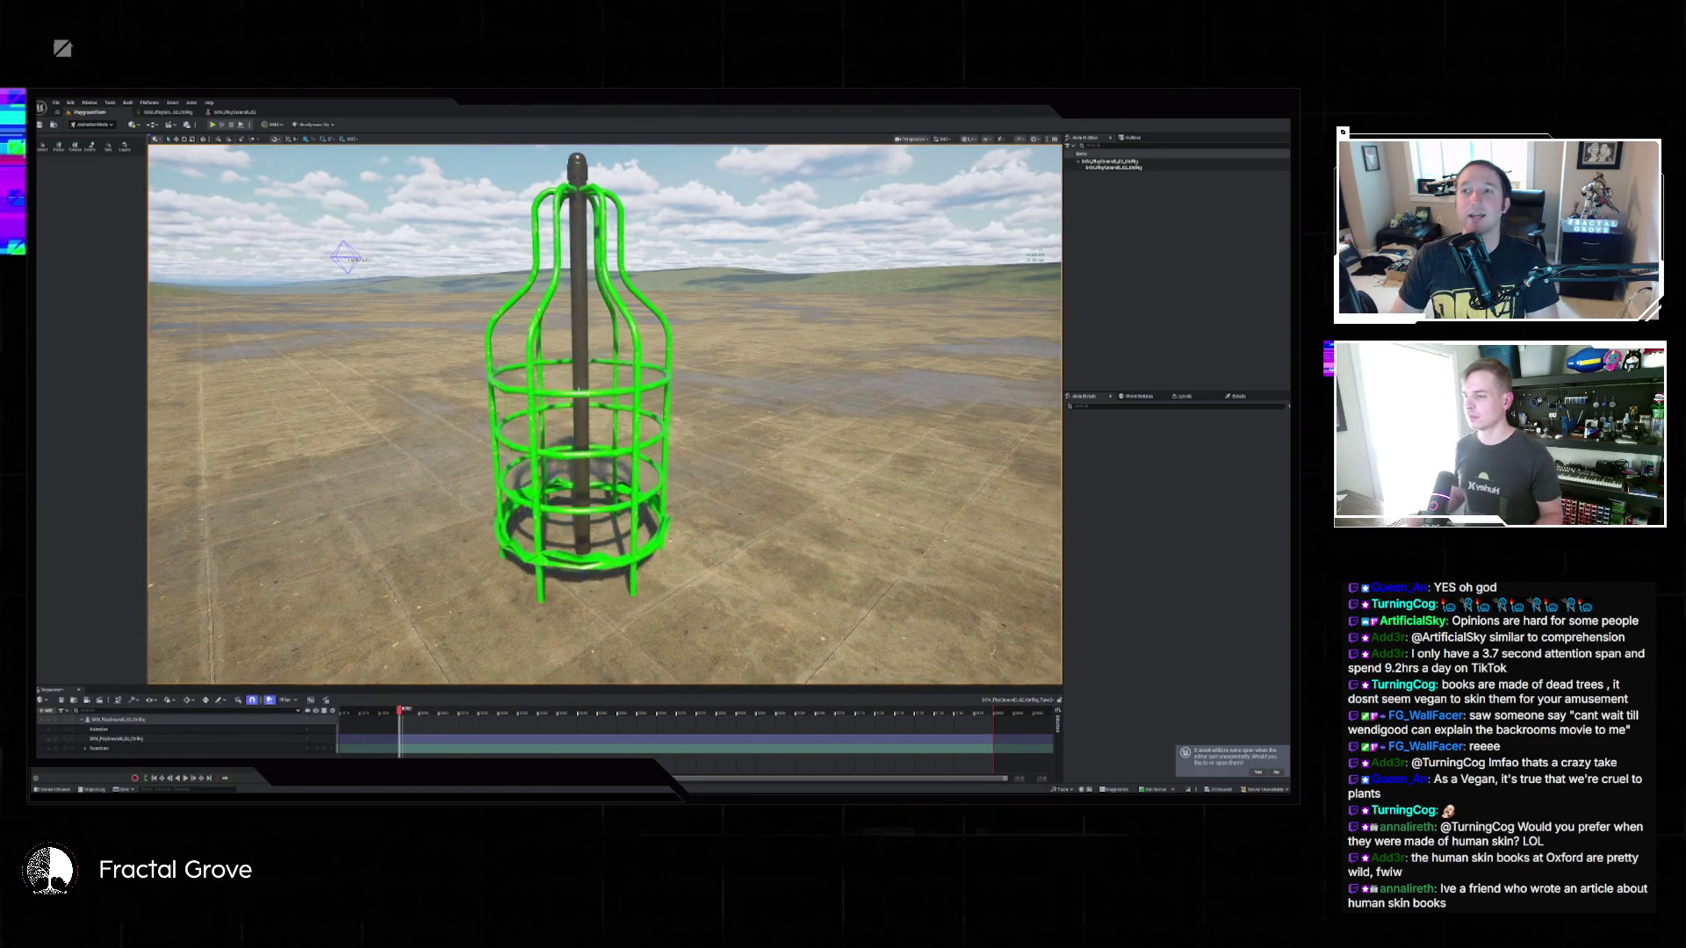
{"action": "left_click", "coordinate": [164, 116]}
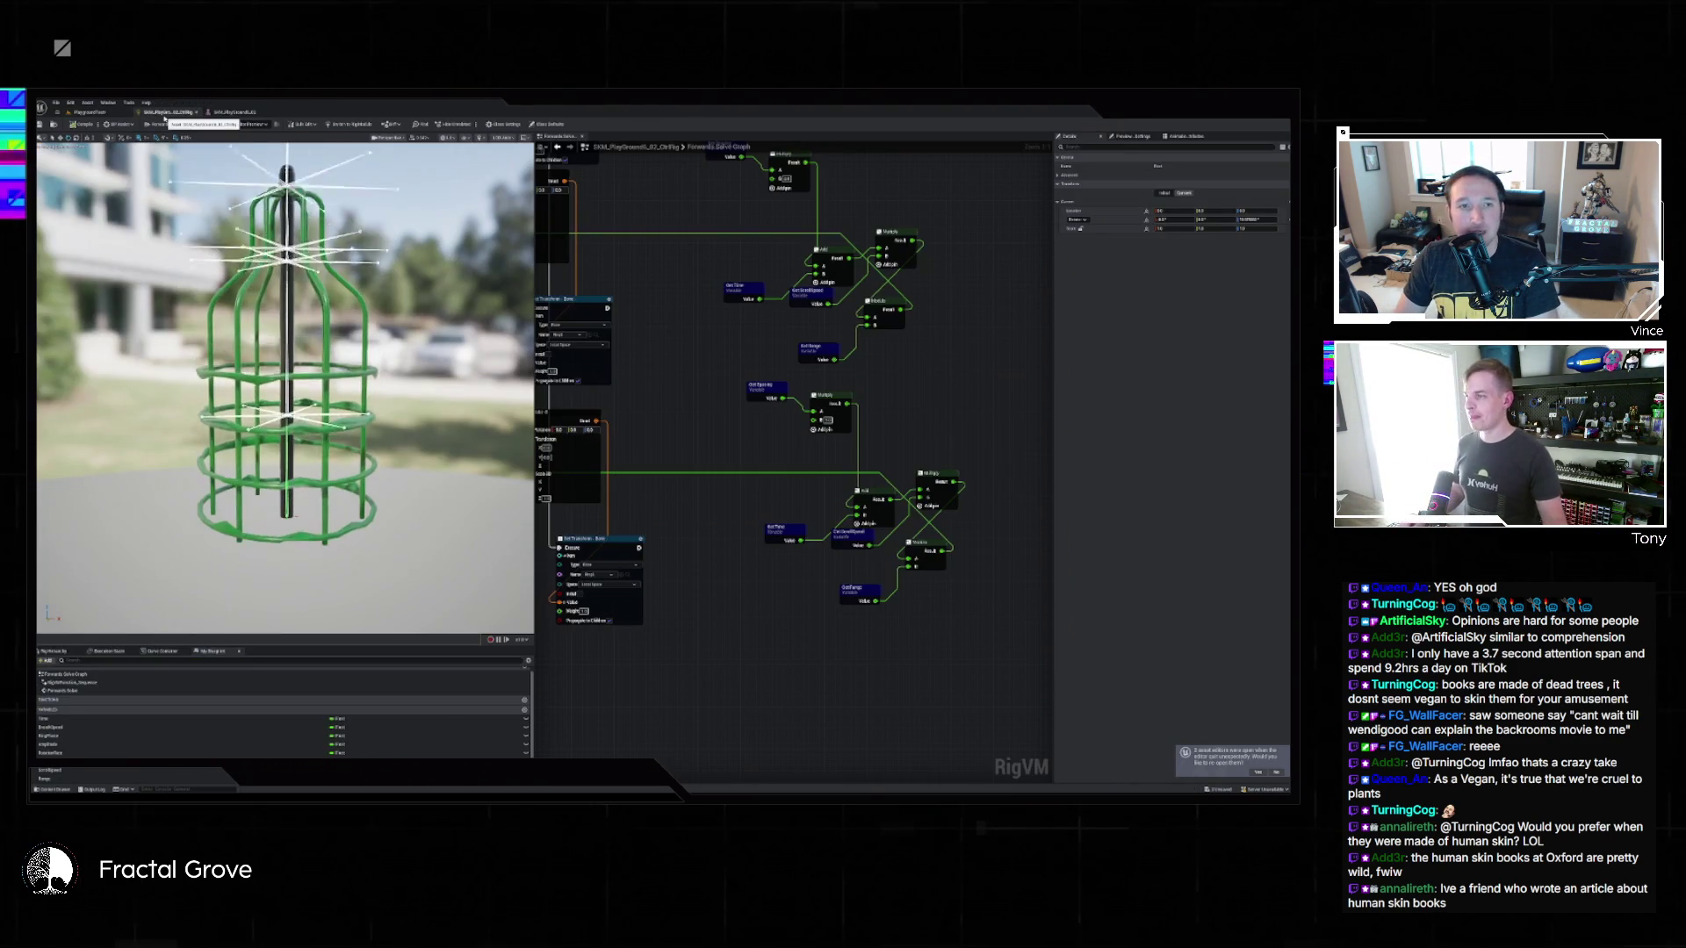
Enter new default values for the RotationRate and BreakSpeed variables.
{"action": "left_click", "coordinate": [95, 728]}
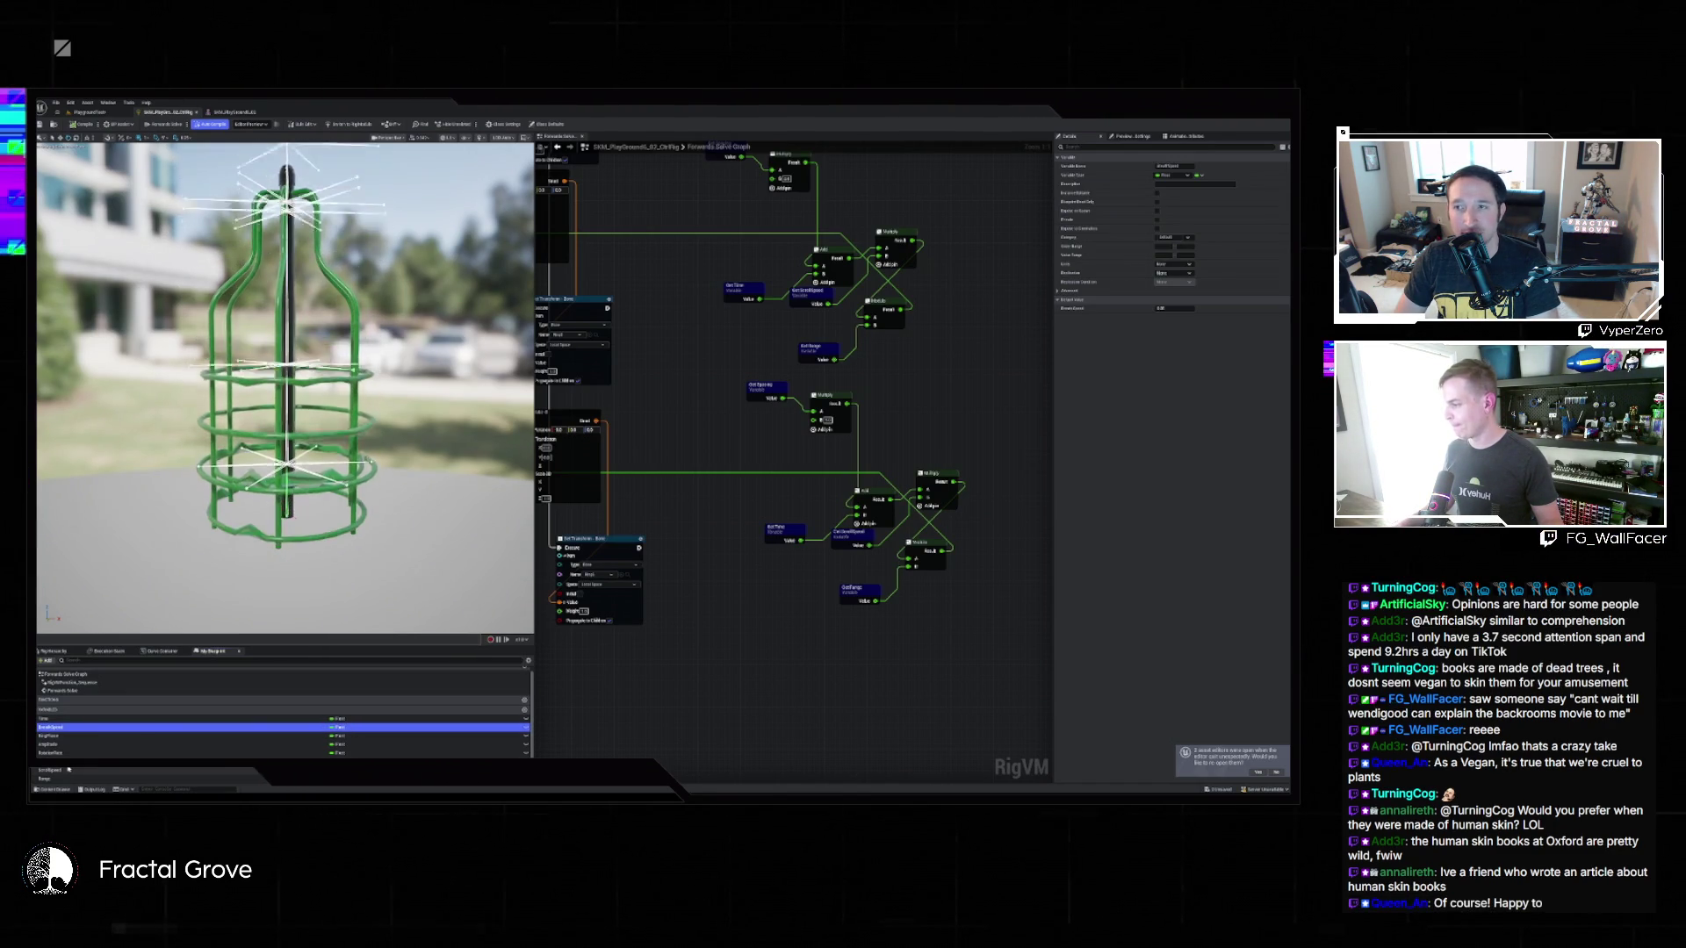
{"action": "left_click", "coordinate": [50, 752]}
{"action": "left_click", "coordinate": [1172, 309]}
{"action": "key", "text": "Return"}
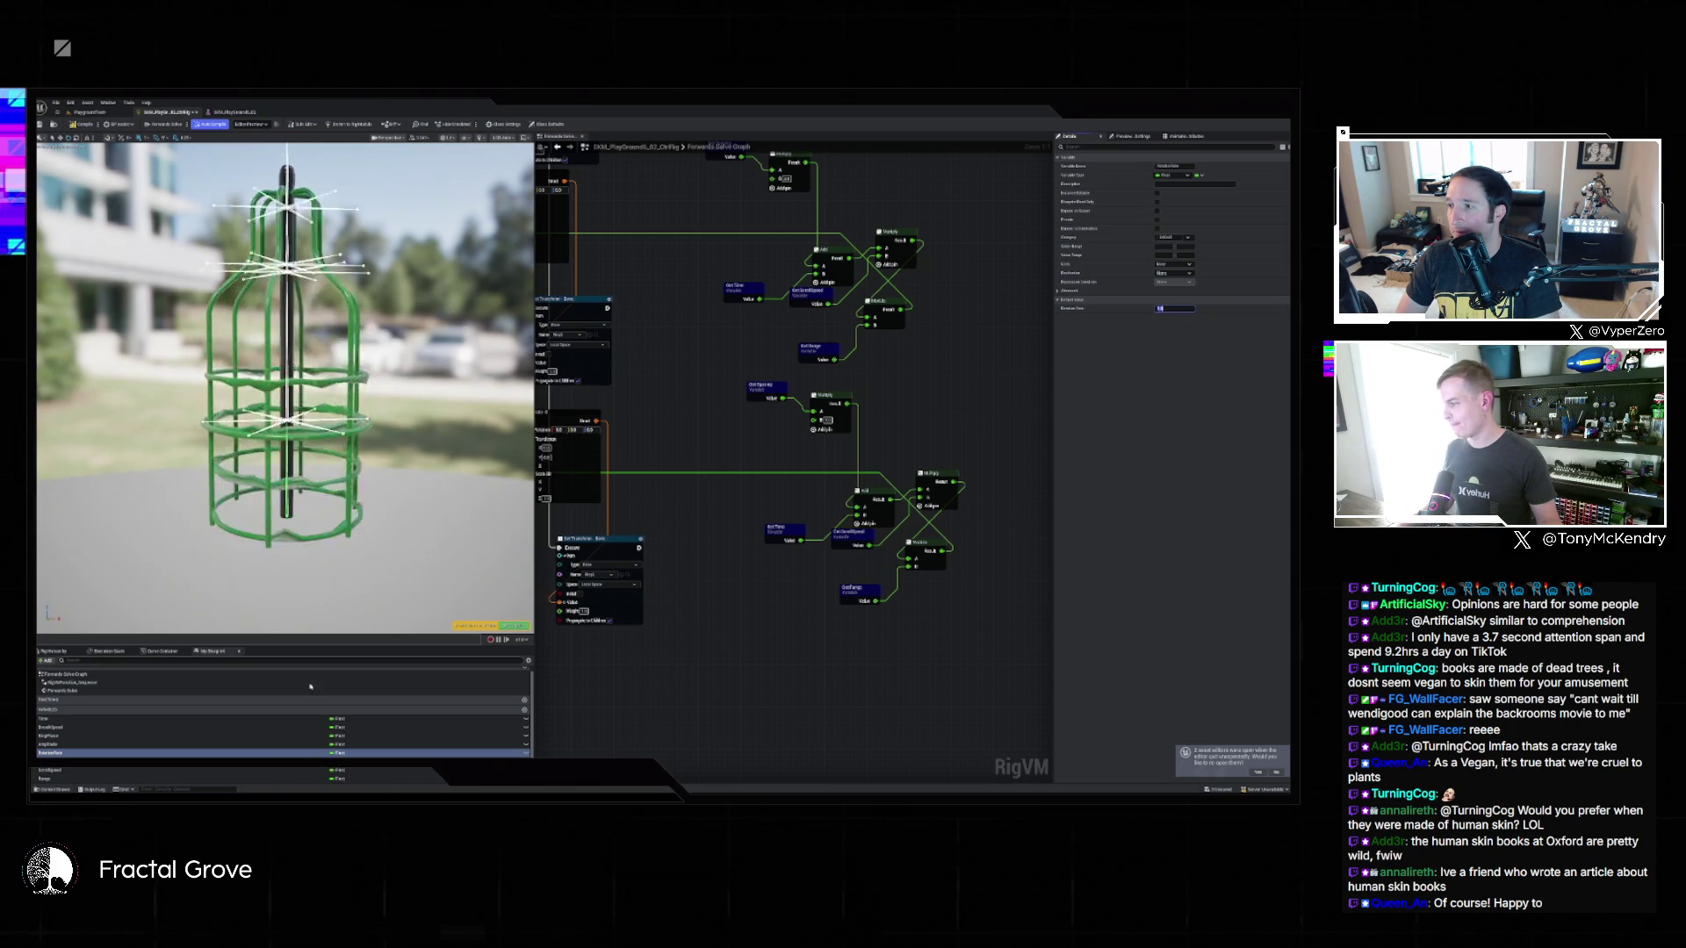
{"action": "left_click", "coordinate": [97, 729]}
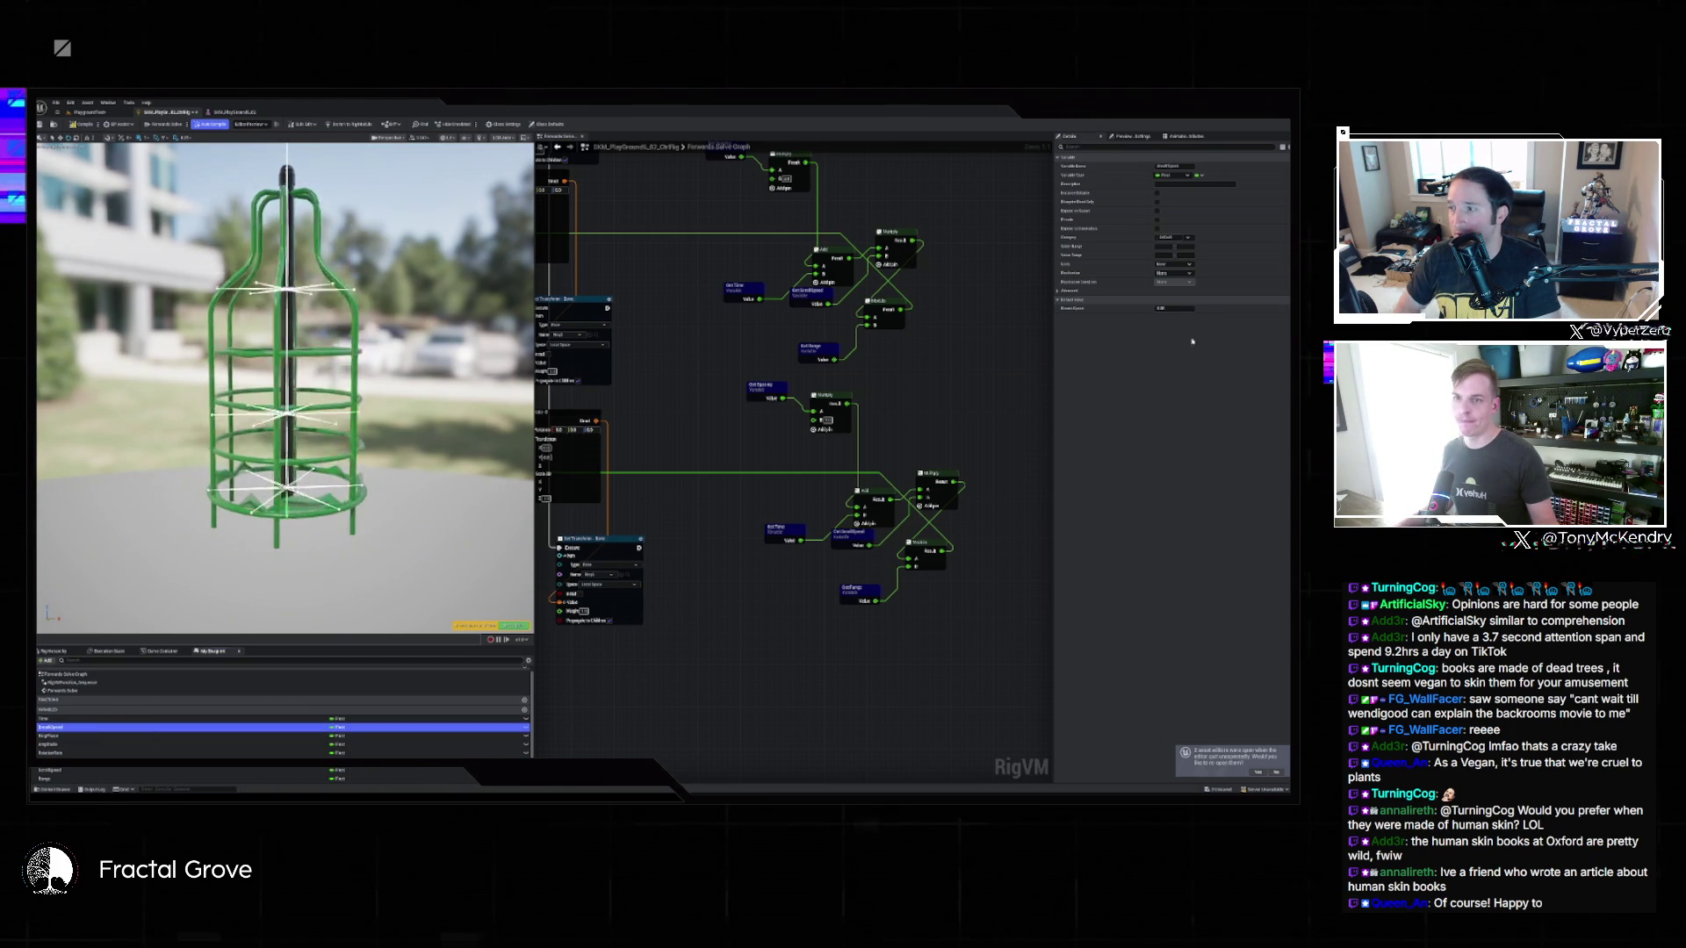
{"action": "left_click", "coordinate": [1176, 310]}
{"action": "key", "text": "Return"}
Set the Amplitude default value to 10 and save the Control Rig.
{"action": "left_click", "coordinate": [64, 746]}
{"action": "left_click", "coordinate": [1177, 309]}
{"action": "type", "text": "10"}
{"action": "key", "text": "Return"}
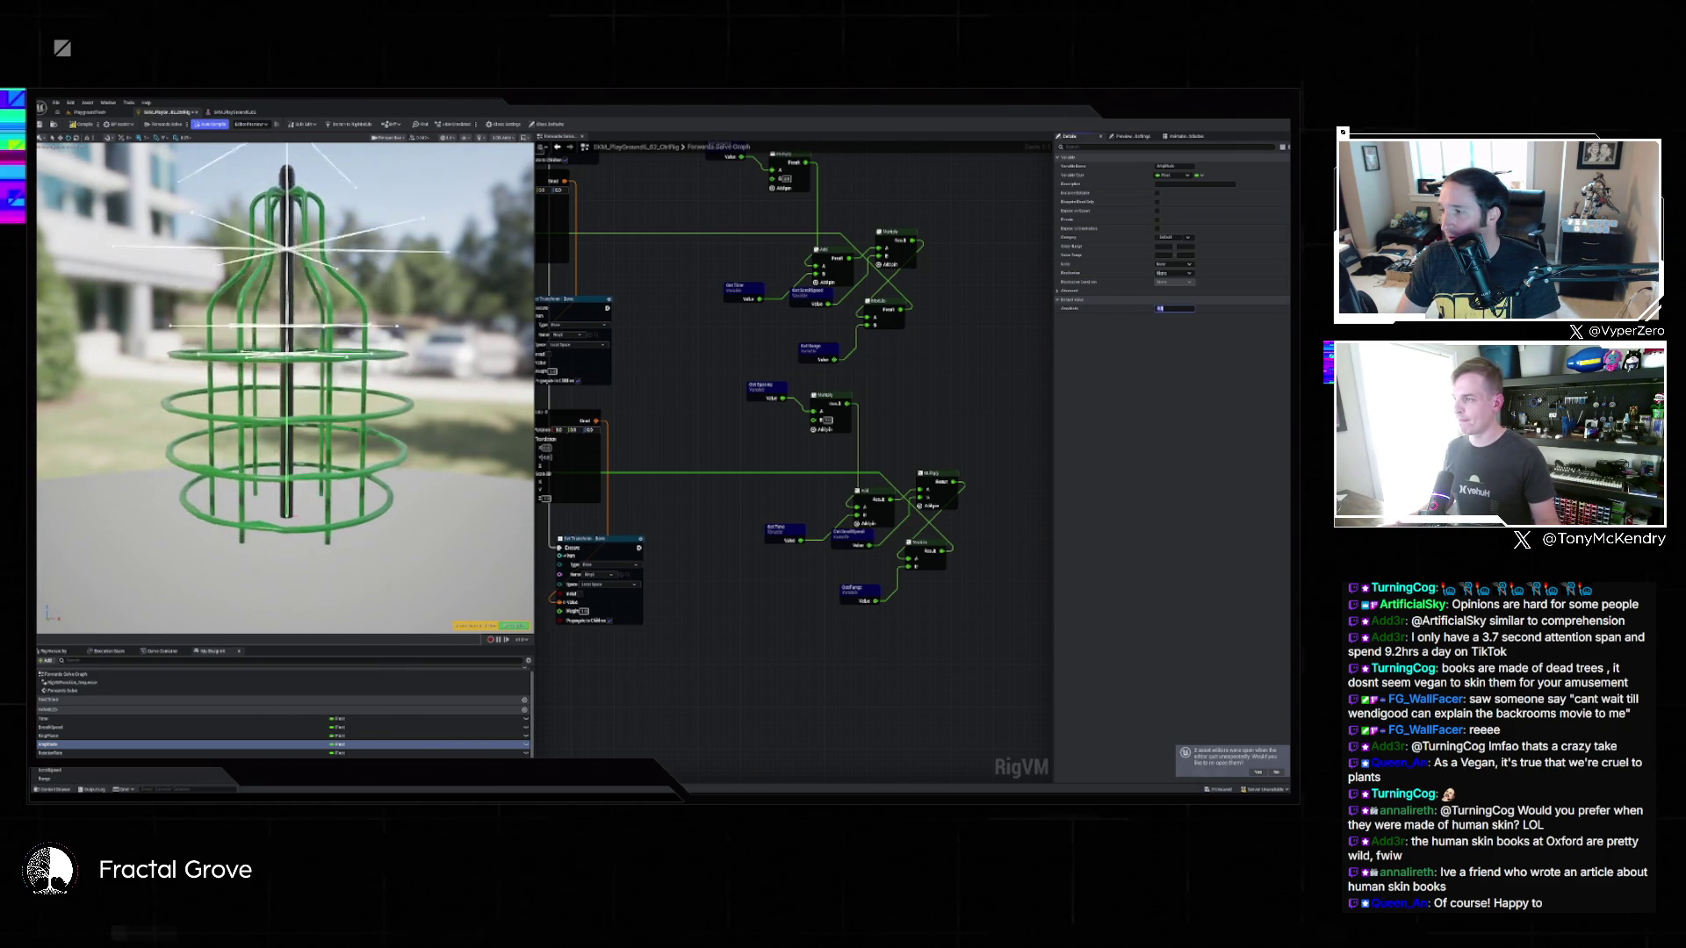
{"action": "key", "text": "ctrl+s"}
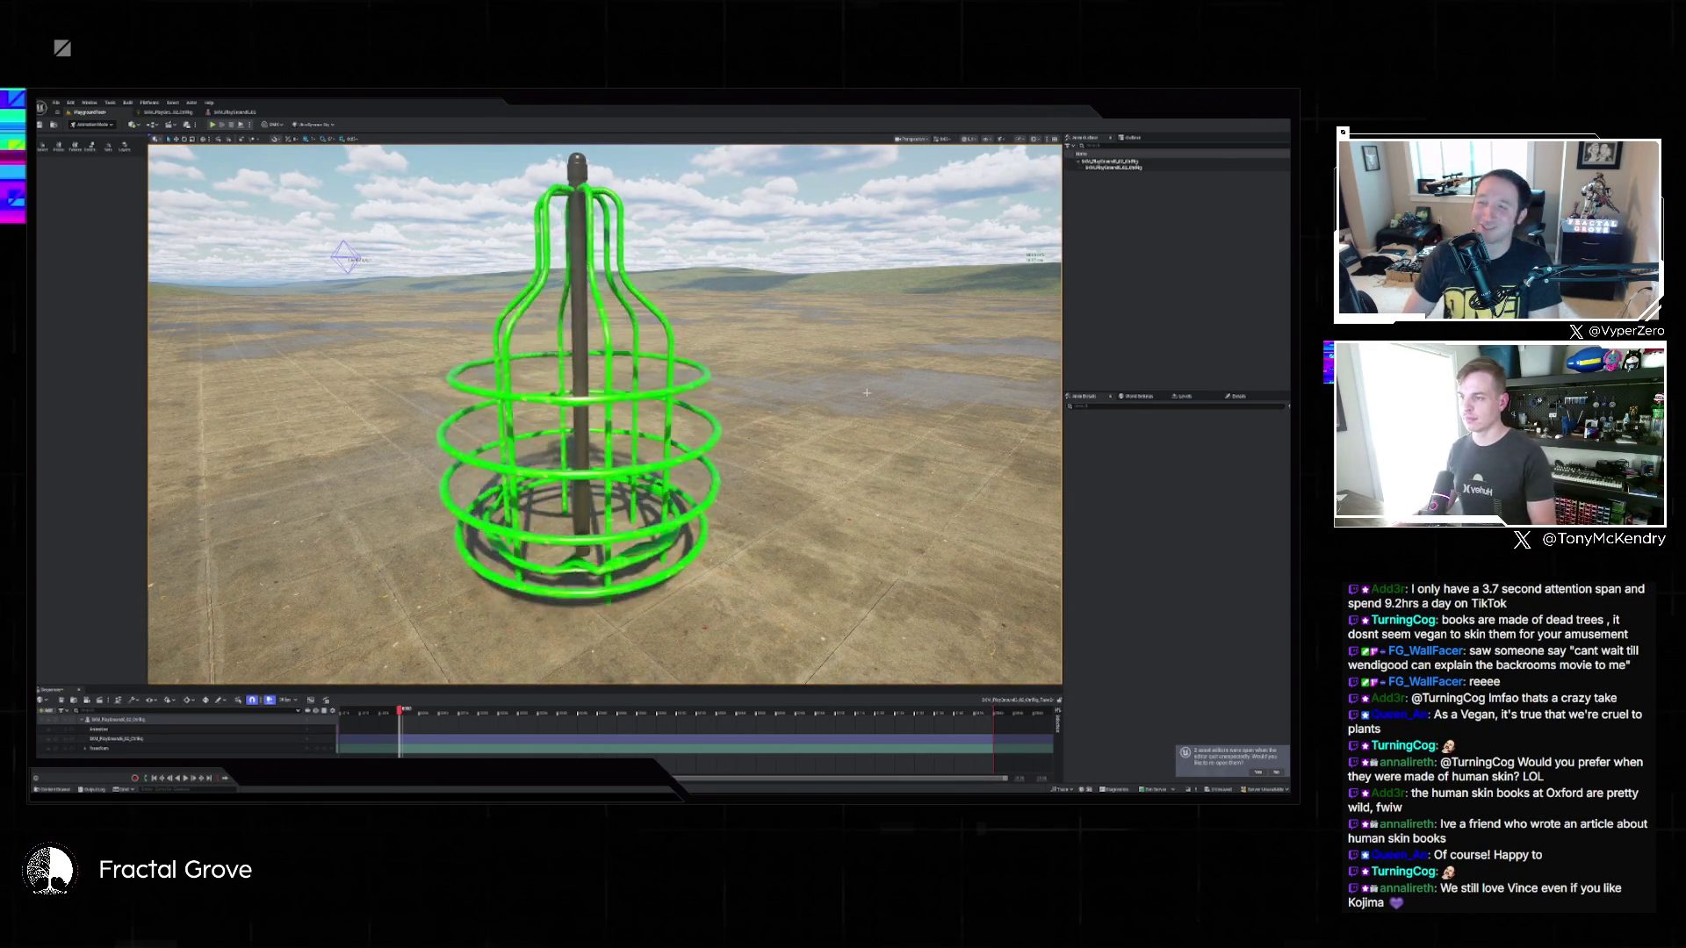
View the widened cage in the F11 immersive viewport, then restore the layout and reopen the Control Rig.
{"action": "key", "text": "F11"}
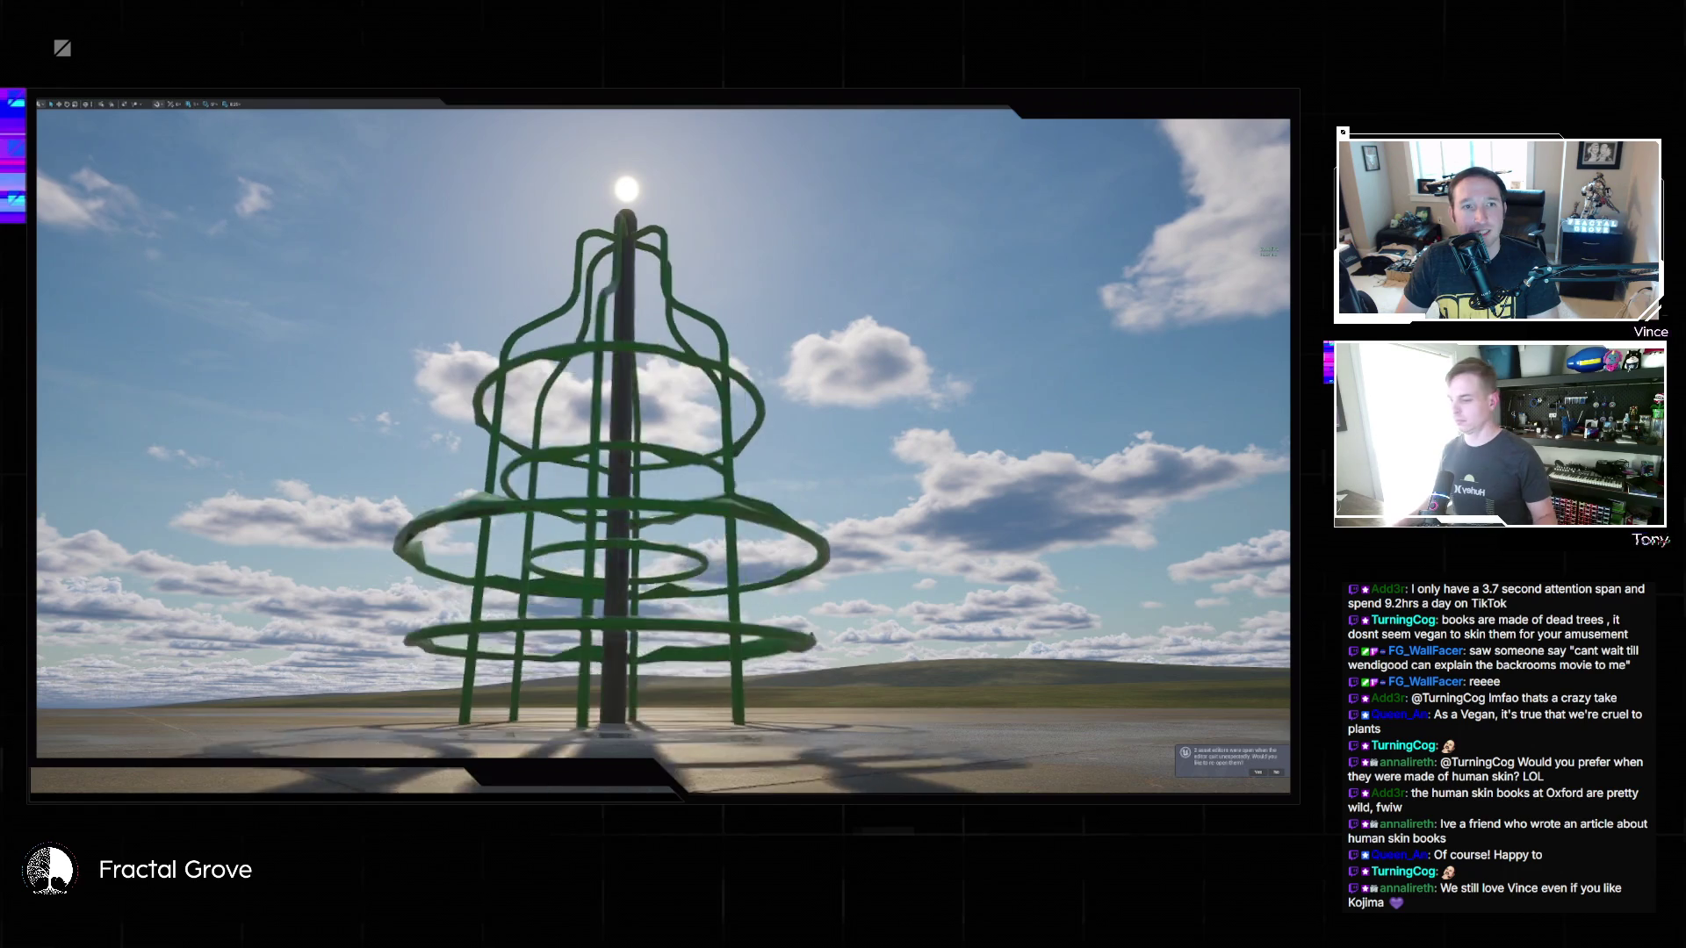
{"action": "key", "text": "F11"}
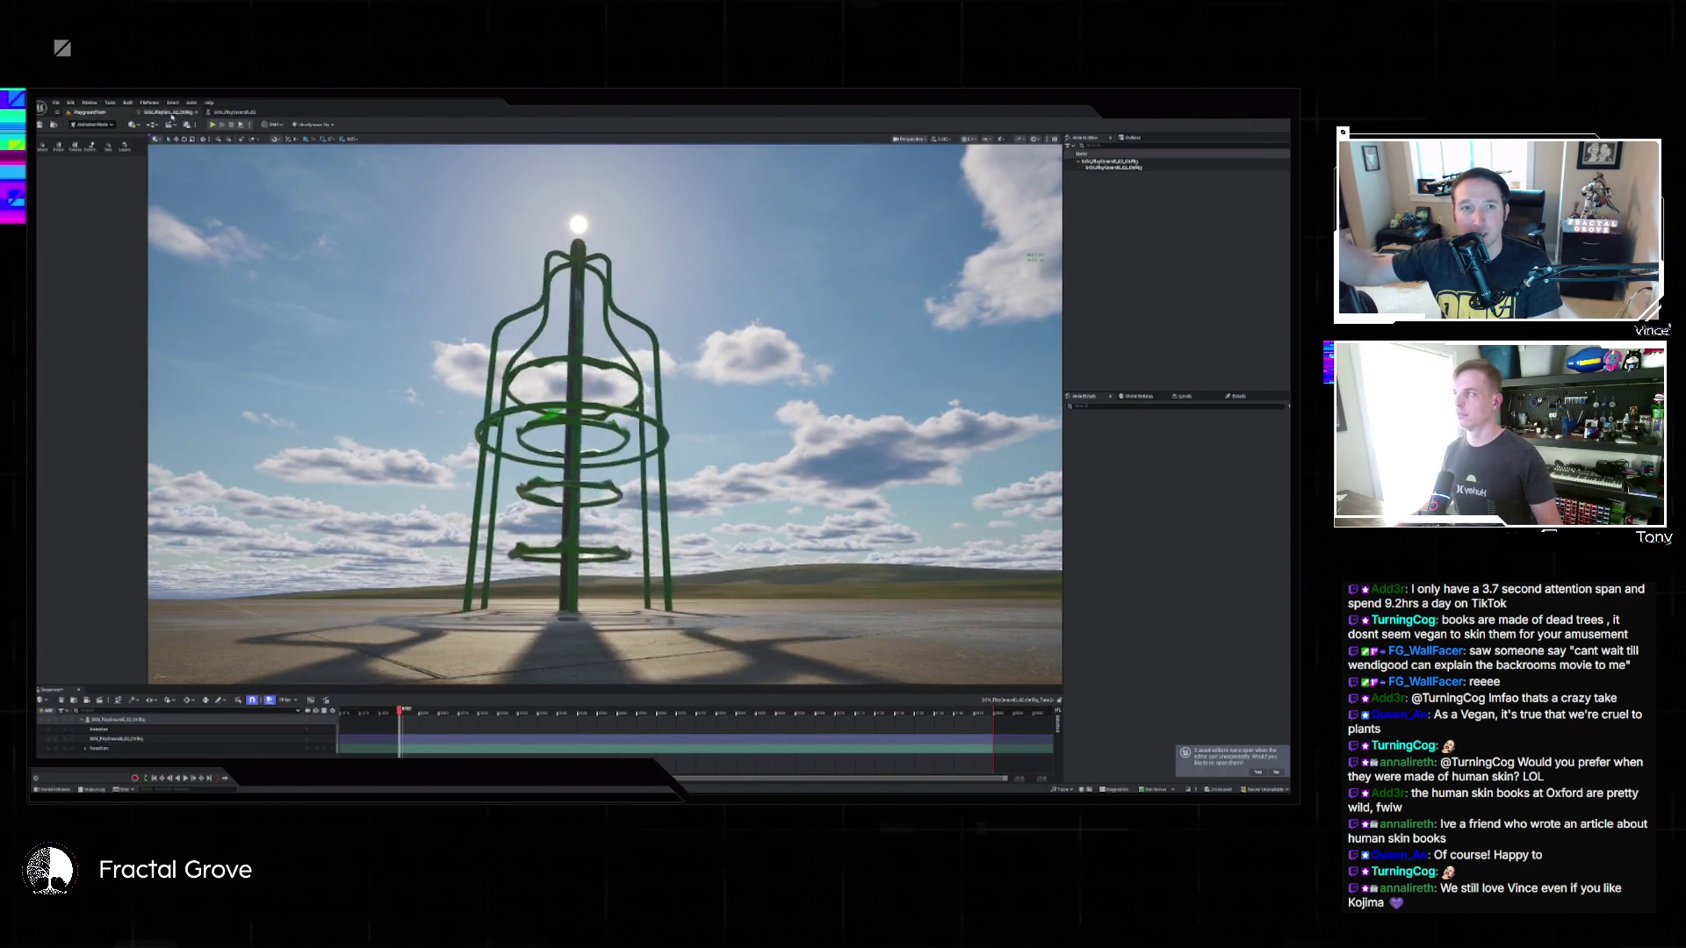
{"action": "left_click", "coordinate": [167, 112]}
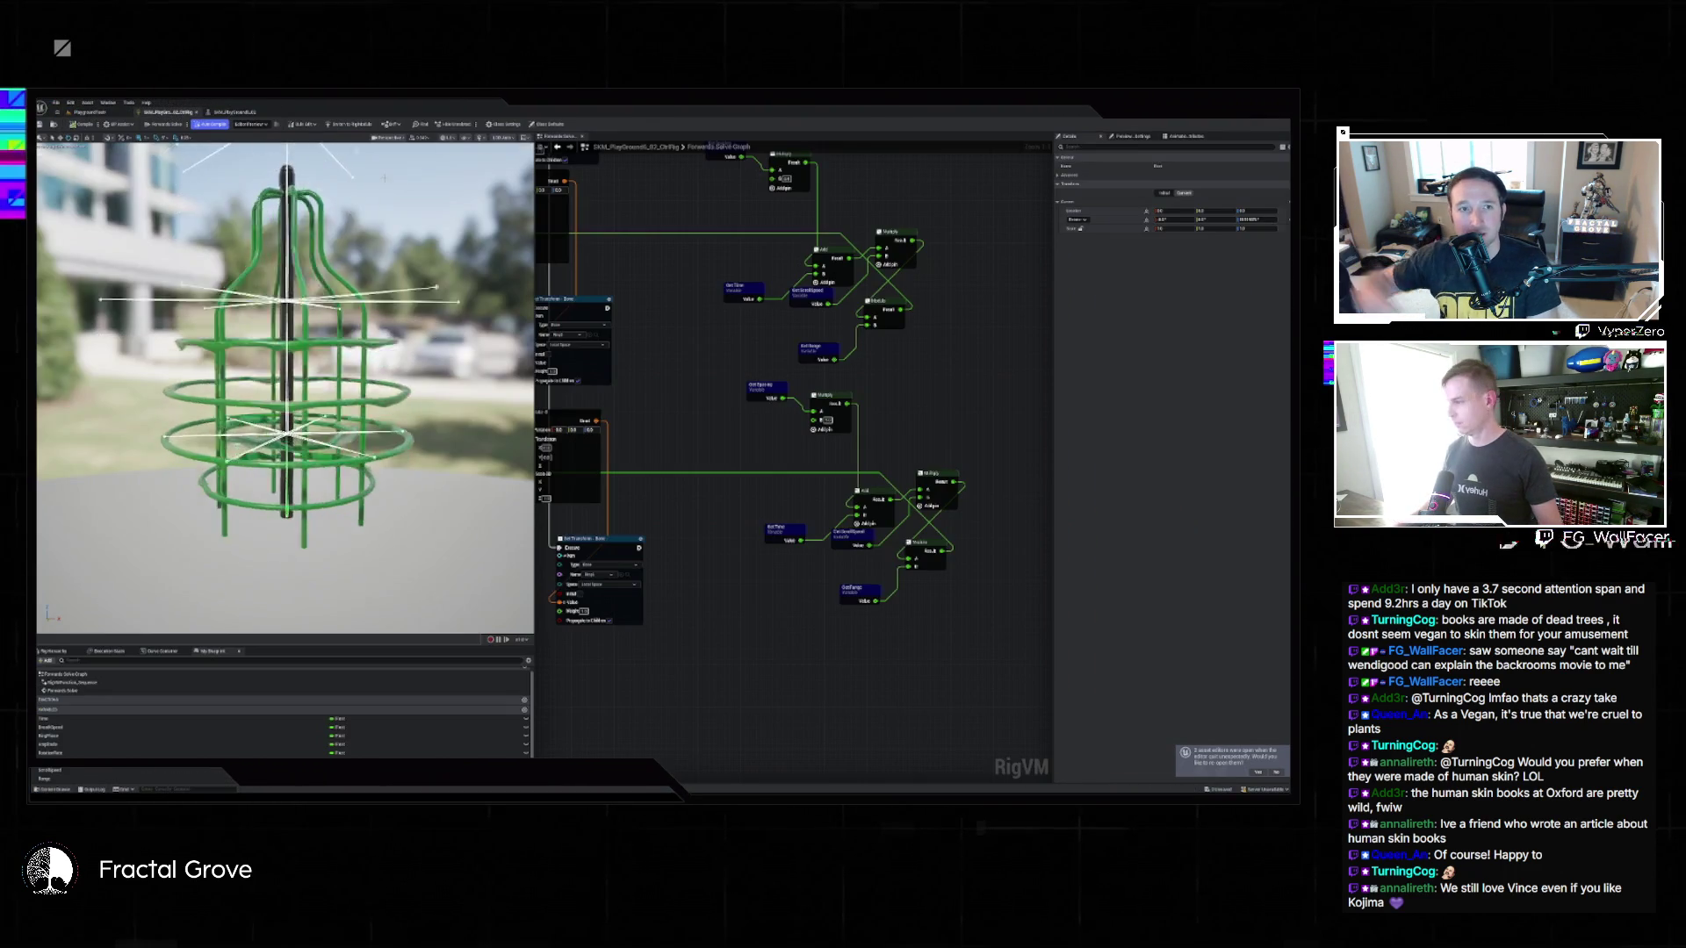
Set the bottom variable's default value to 1.
{"action": "left_click", "coordinate": [96, 771]}
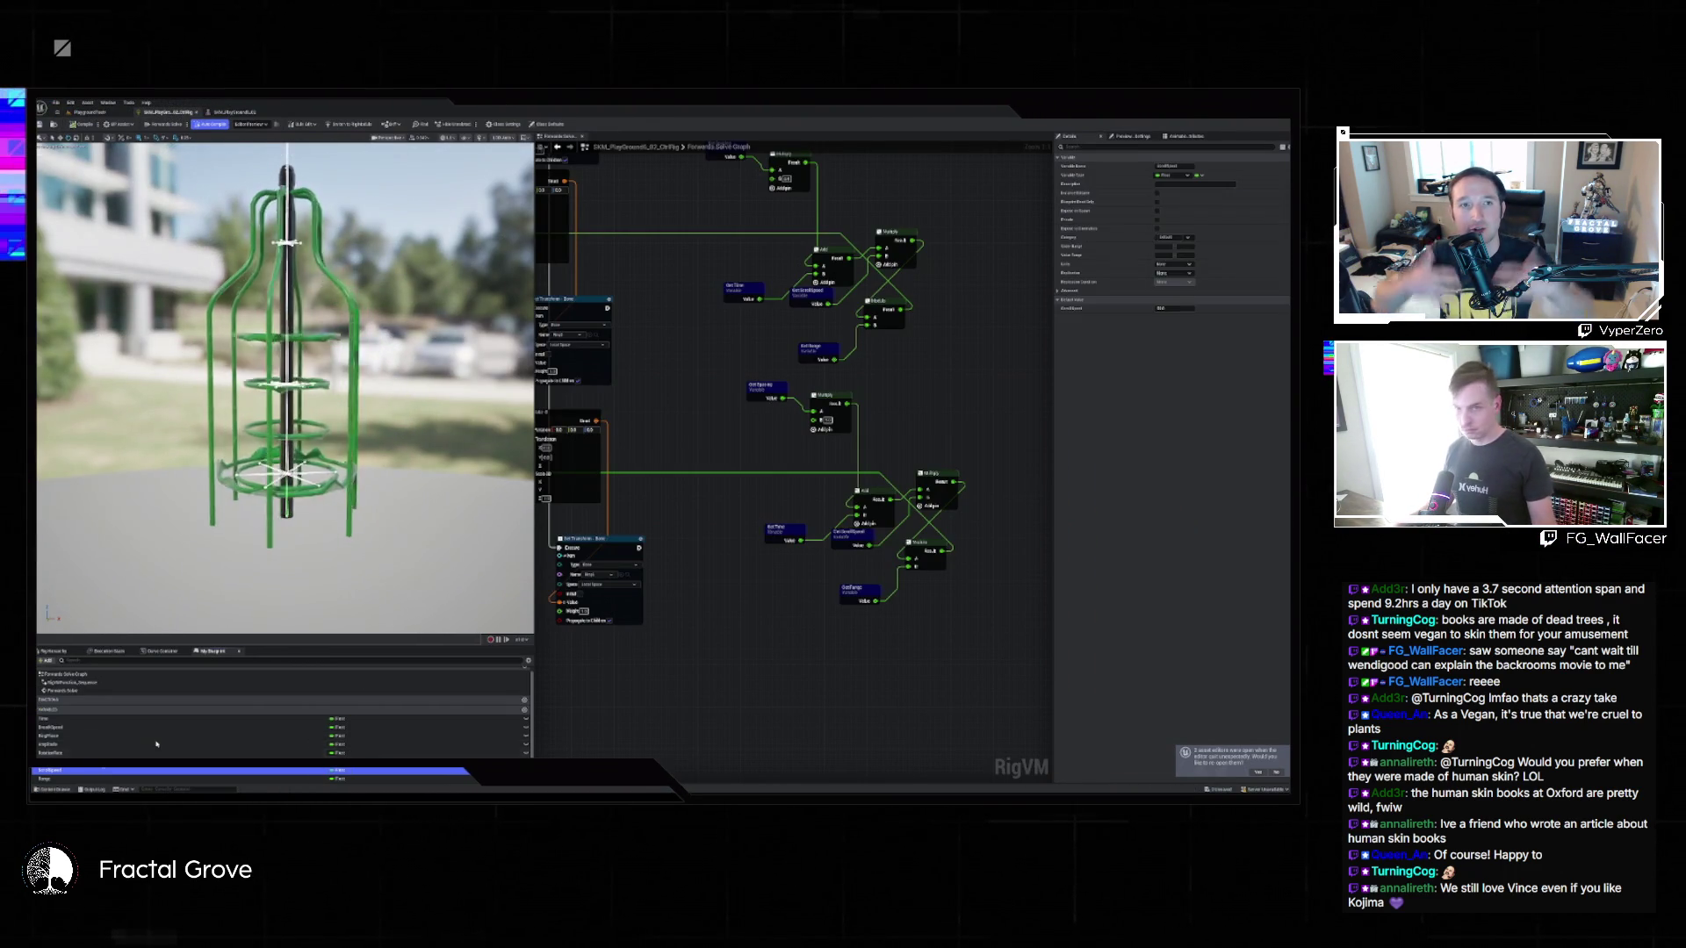
{"action": "left_click", "coordinate": [1175, 309]}
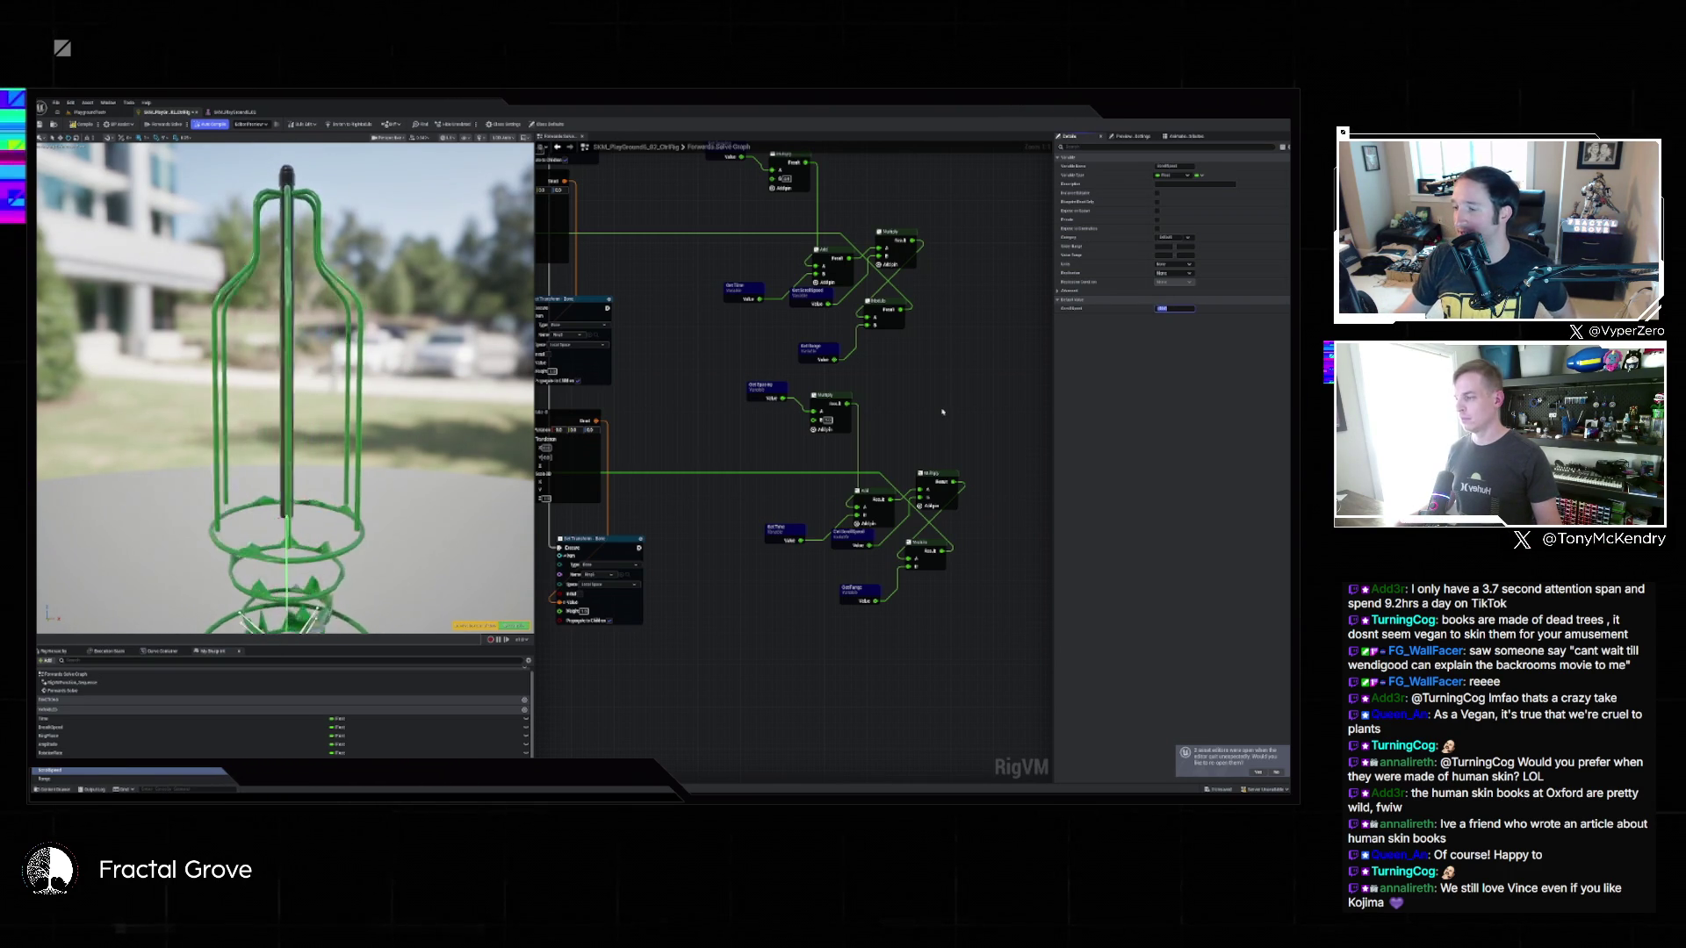
{"action": "type", "text": "1"}
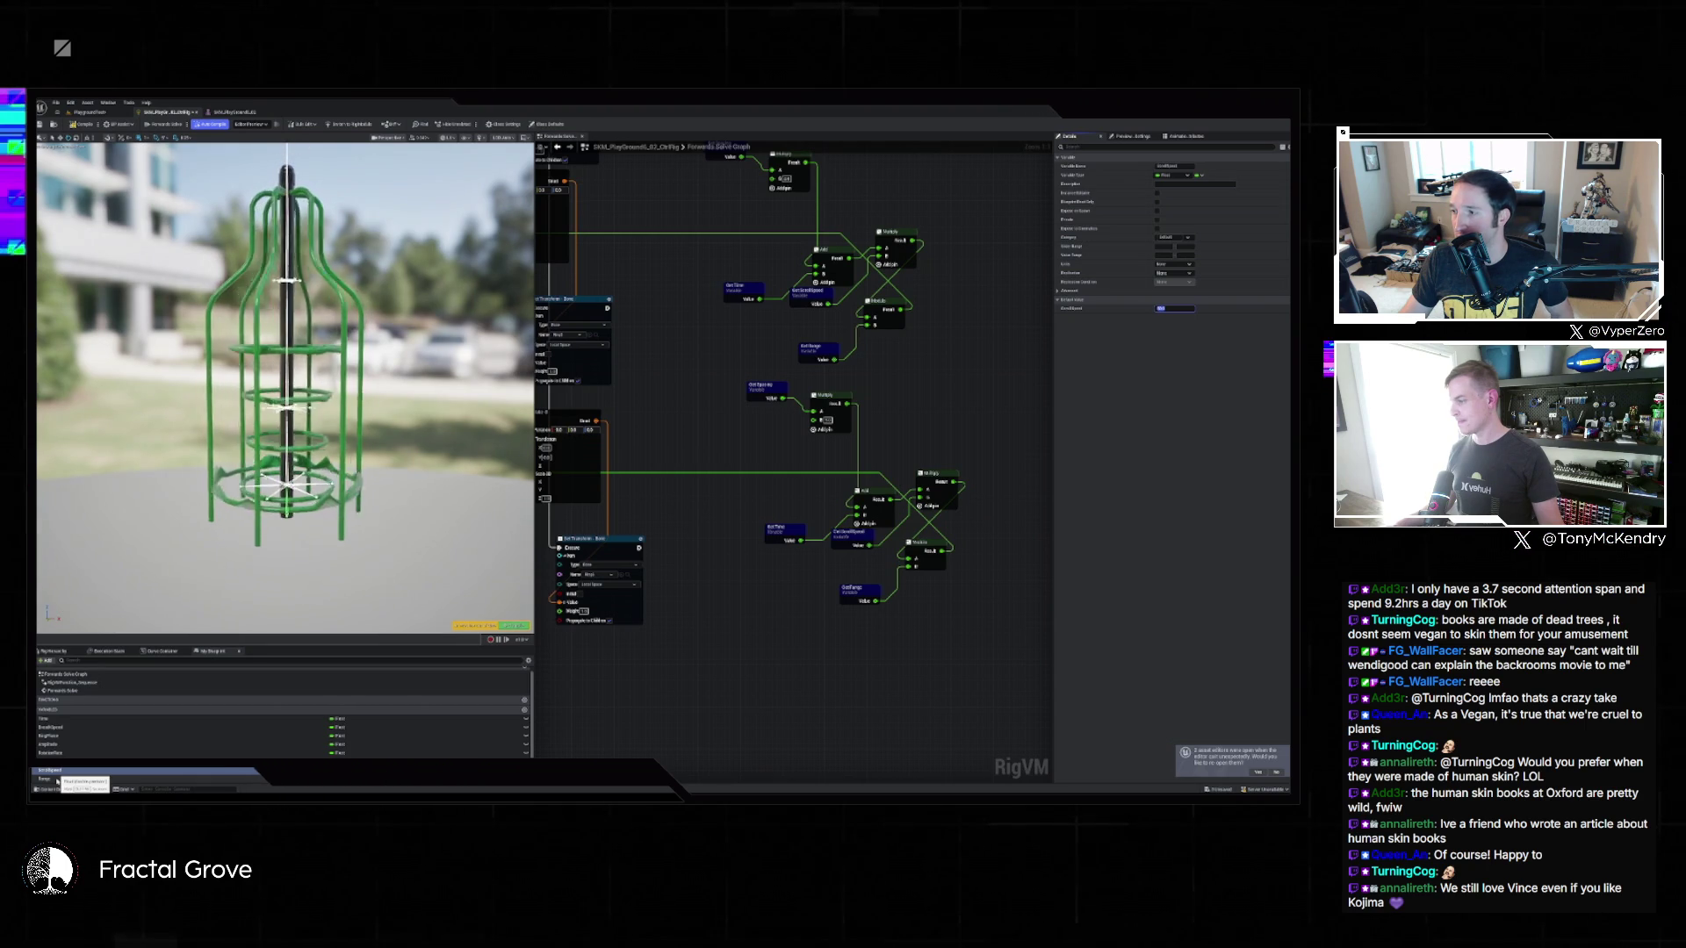
Enter a new Amplitude default value, then edit the default value of the next variable down.
{"action": "left_click", "coordinate": [59, 753]}
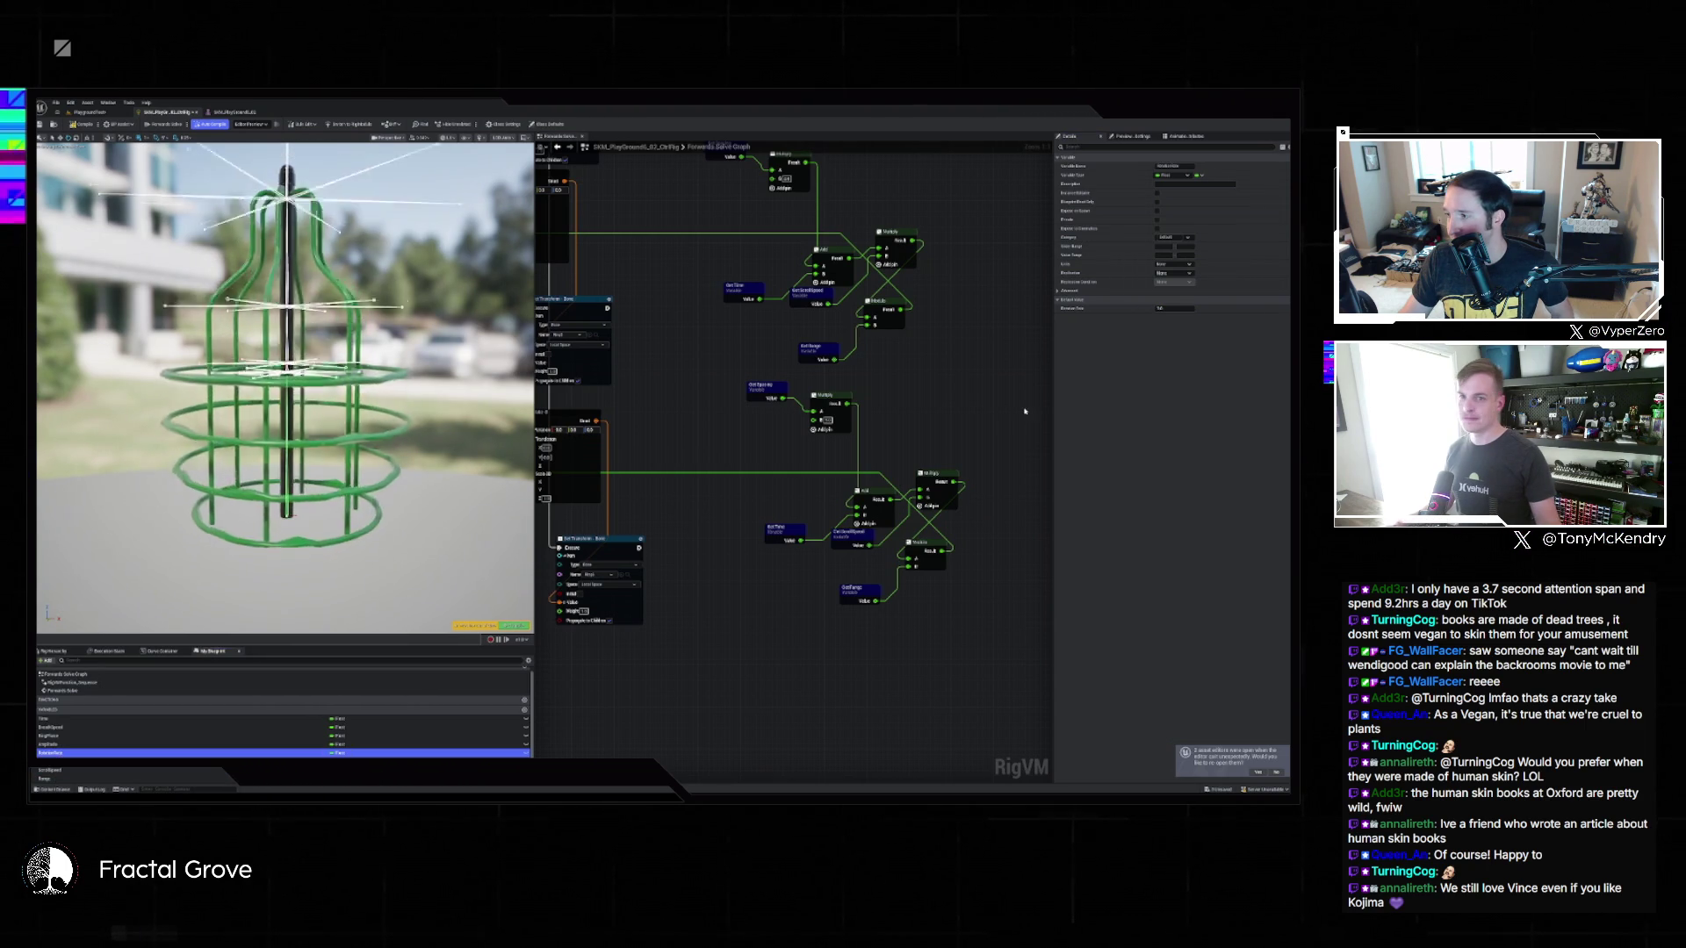
{"action": "left_click", "coordinate": [1191, 309]}
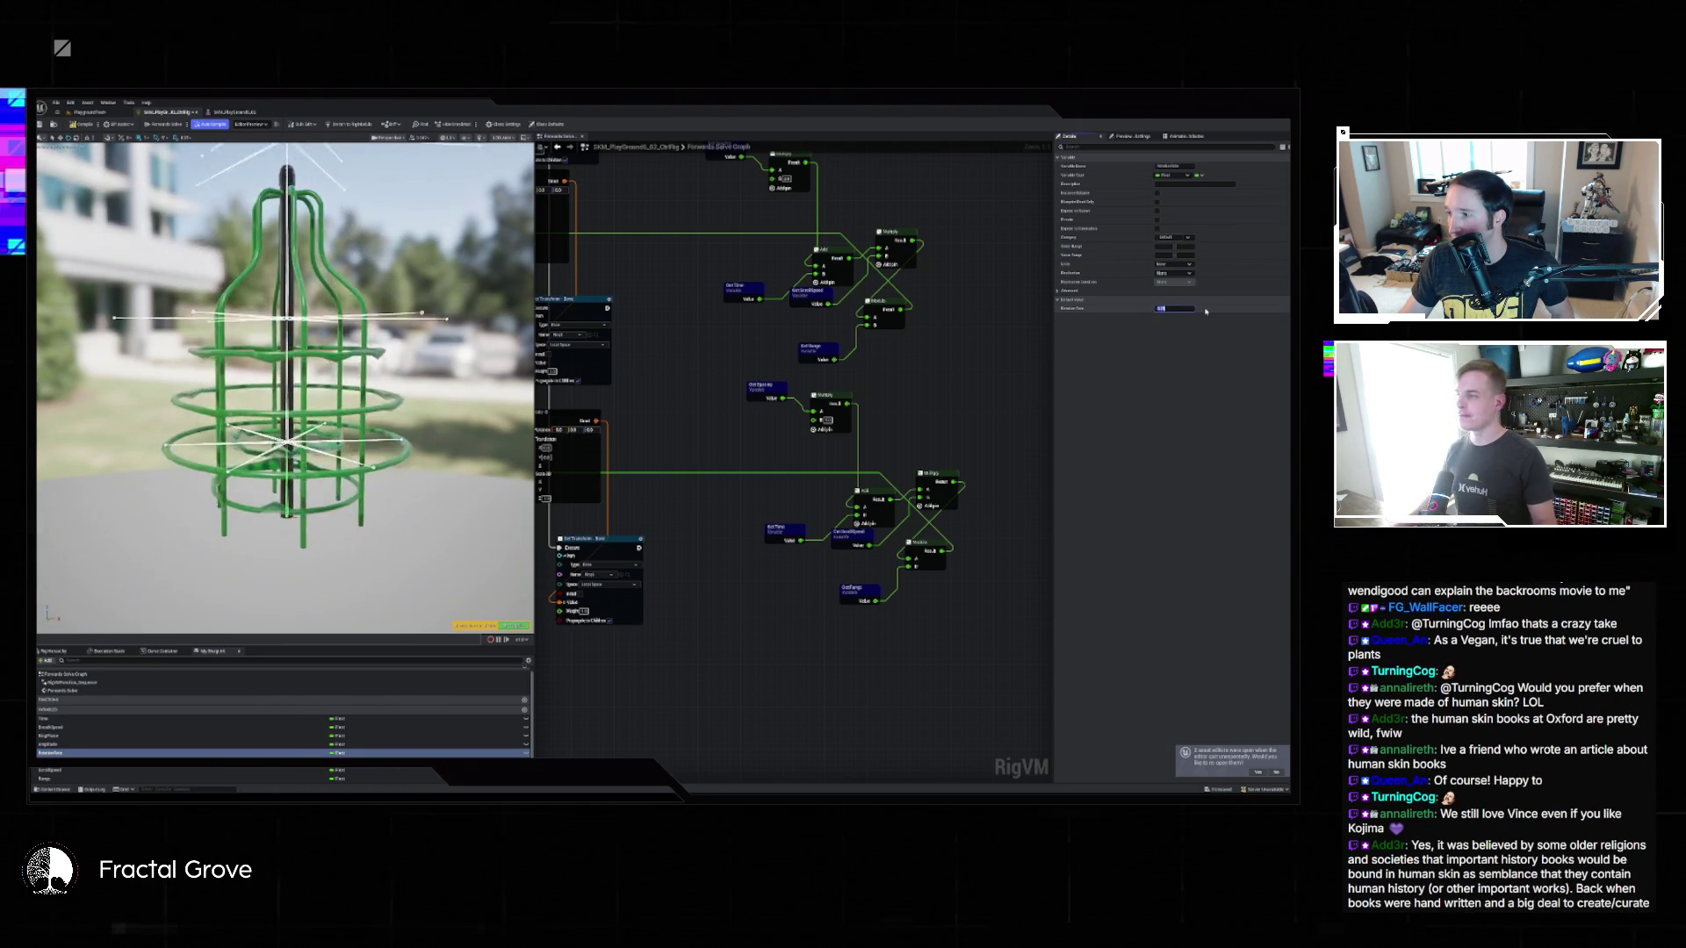
{"action": "left_click", "coordinate": [184, 744]}
{"action": "key", "text": "Return"}
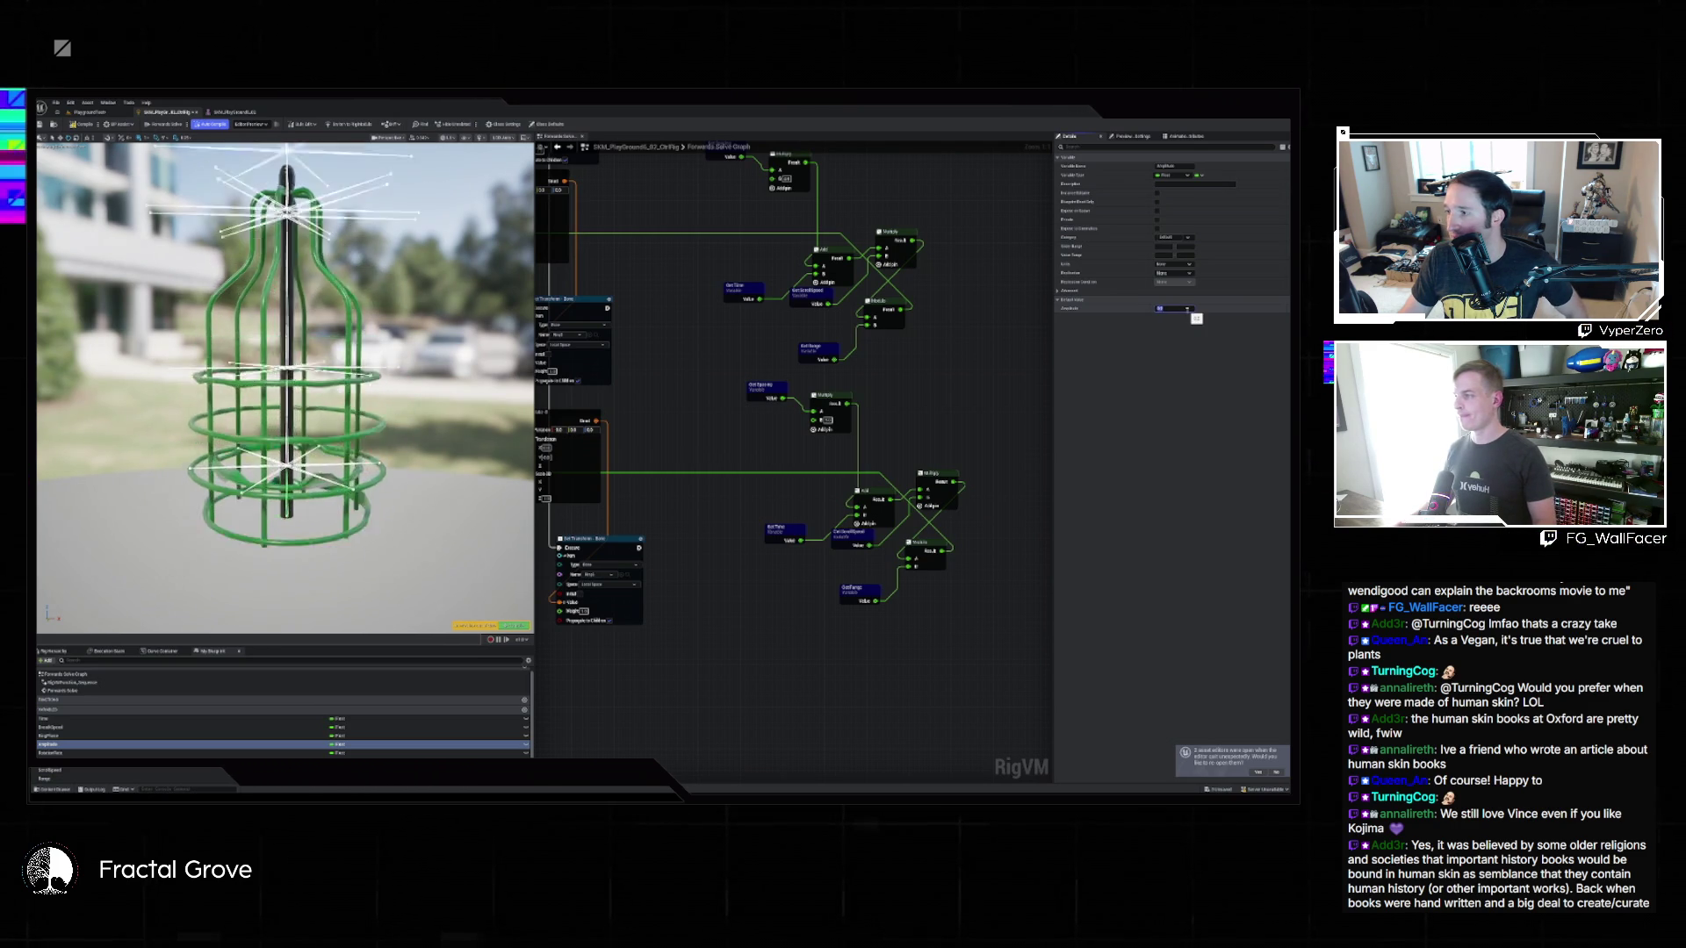
{"action": "left_click", "coordinate": [237, 770]}
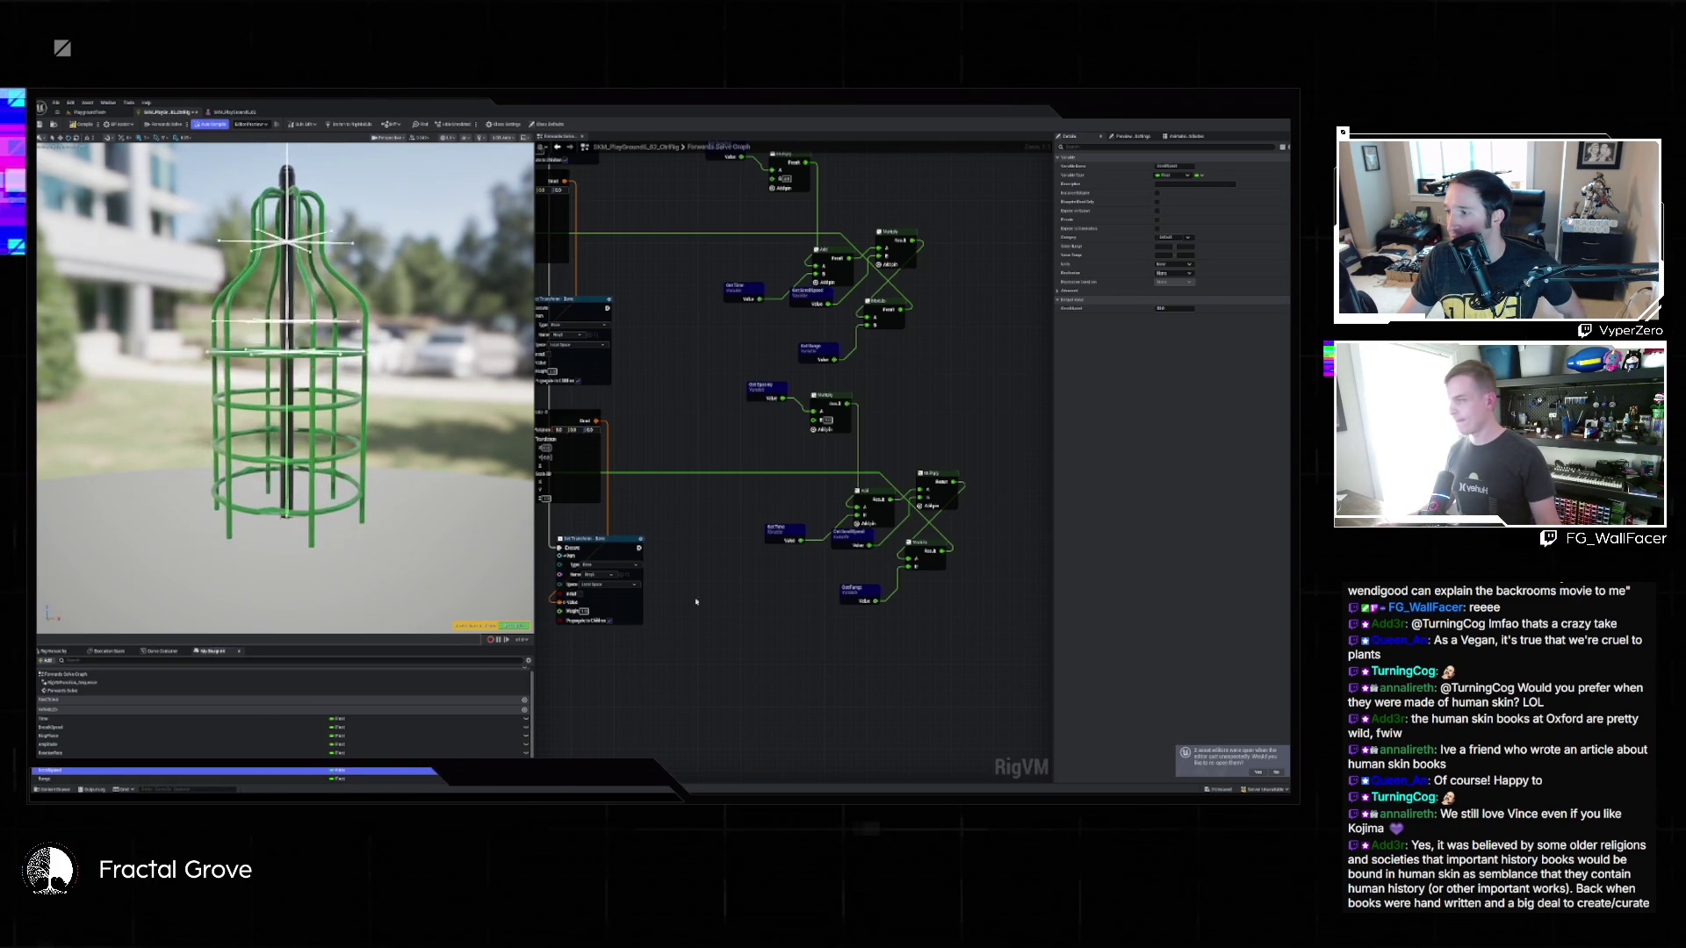
{"action": "left_click", "coordinate": [1181, 308]}
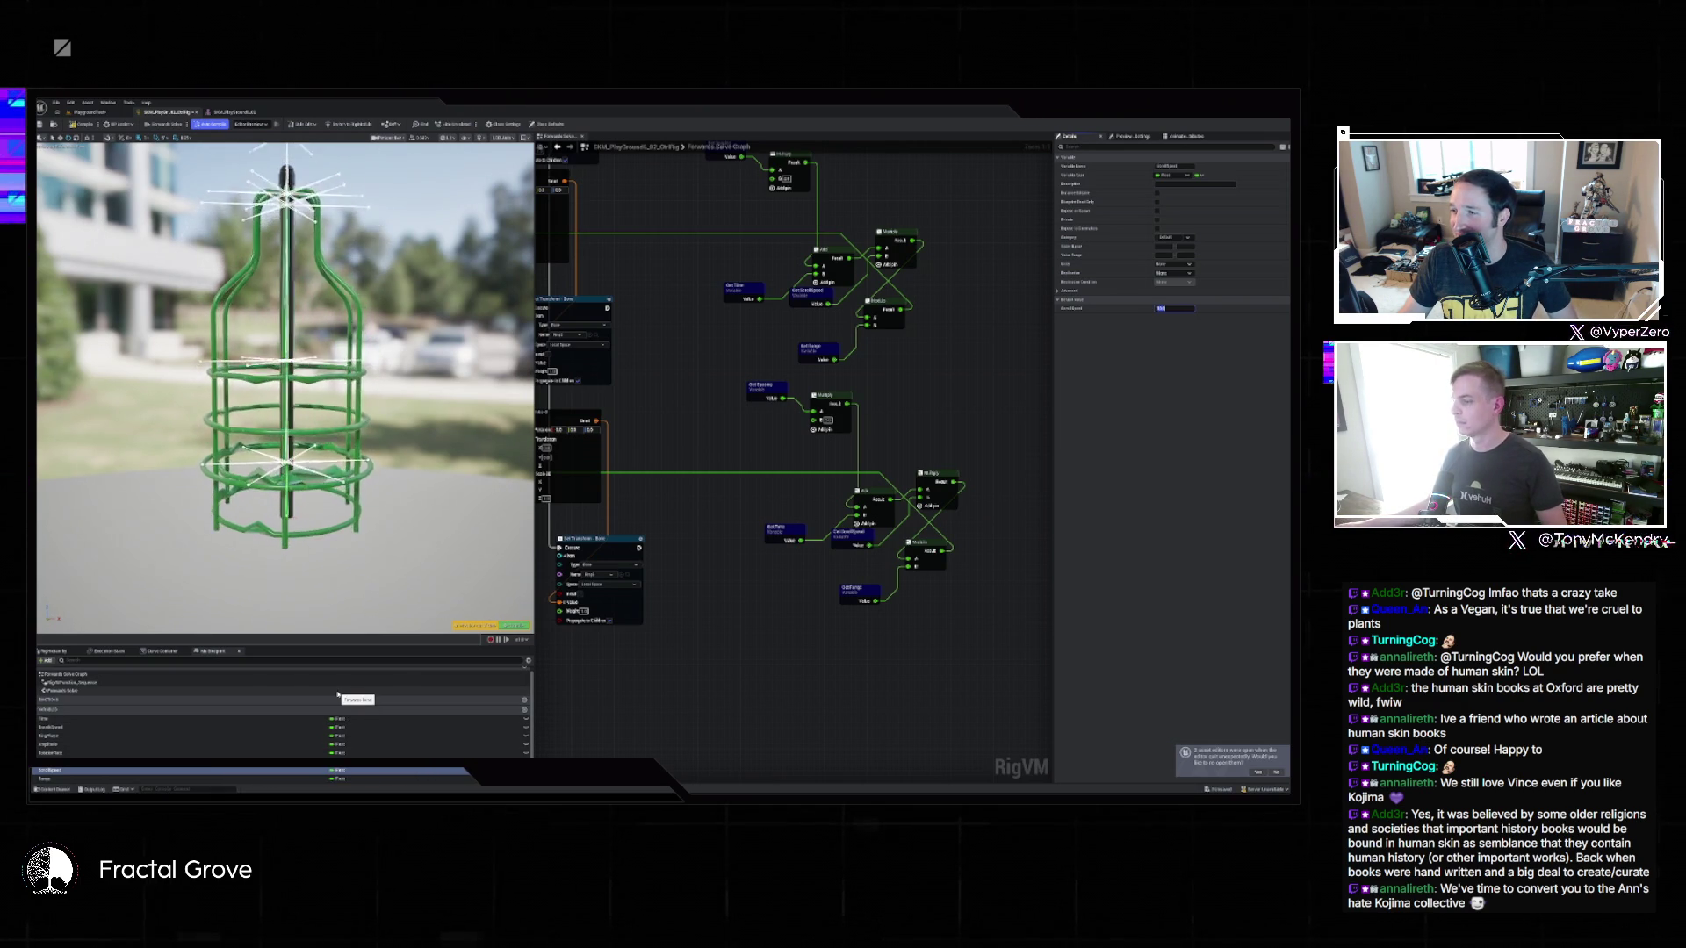
{"action": "left_click", "coordinate": [513, 632]}
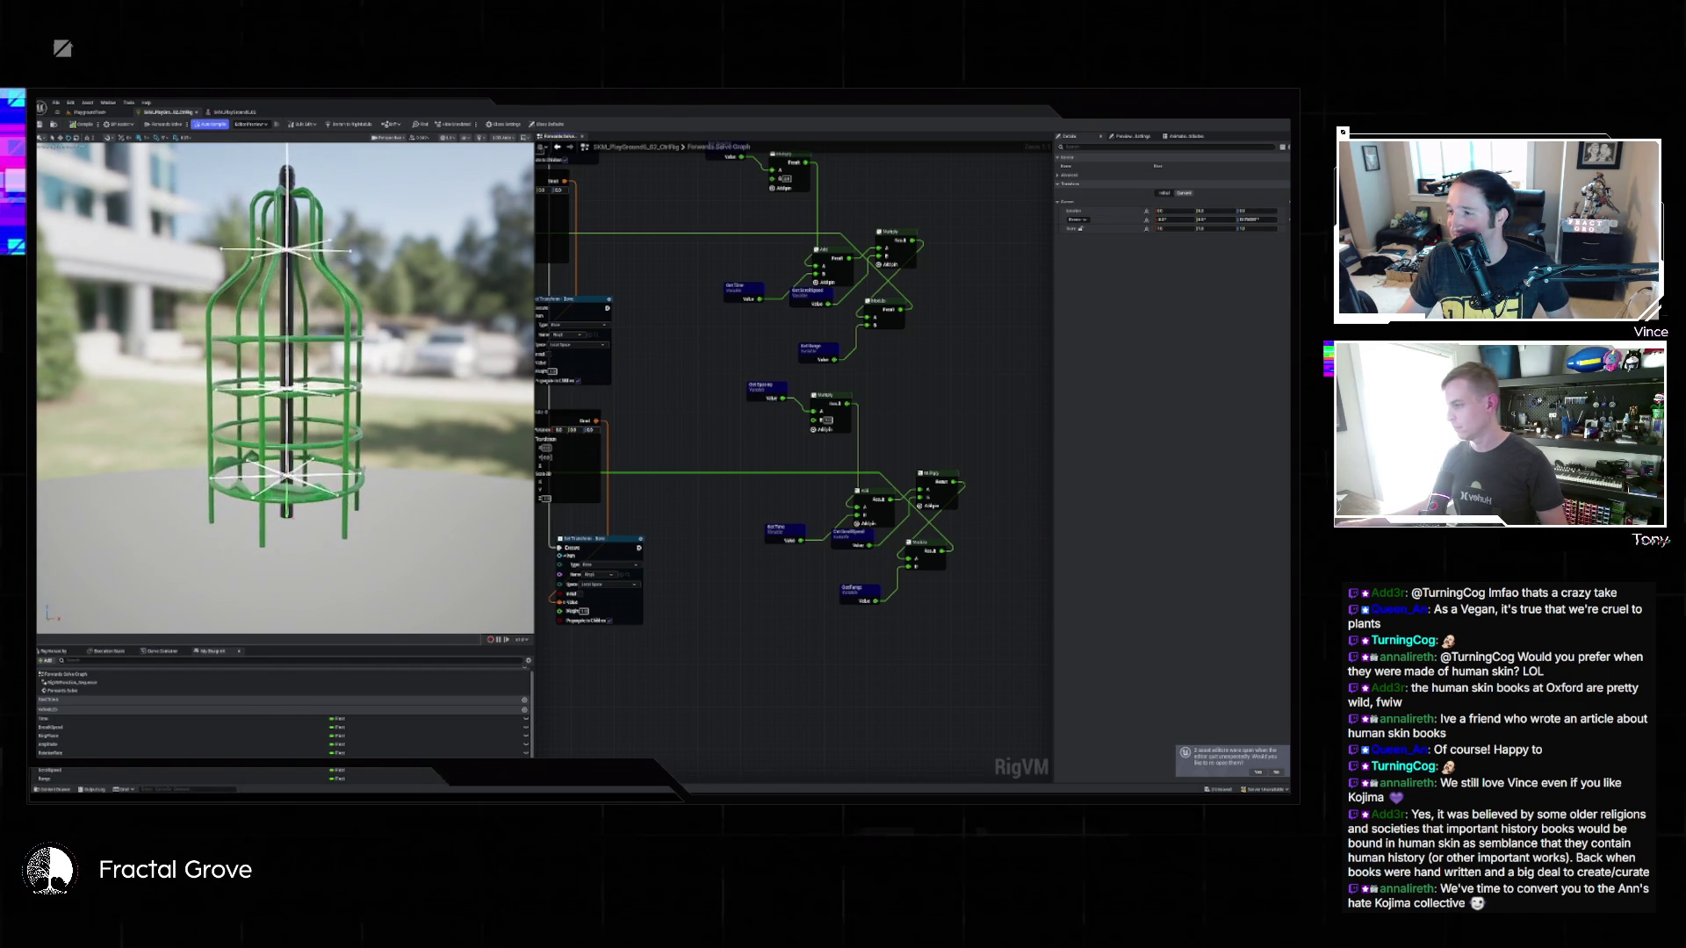
{"action": "left_click", "coordinate": [88, 113]}
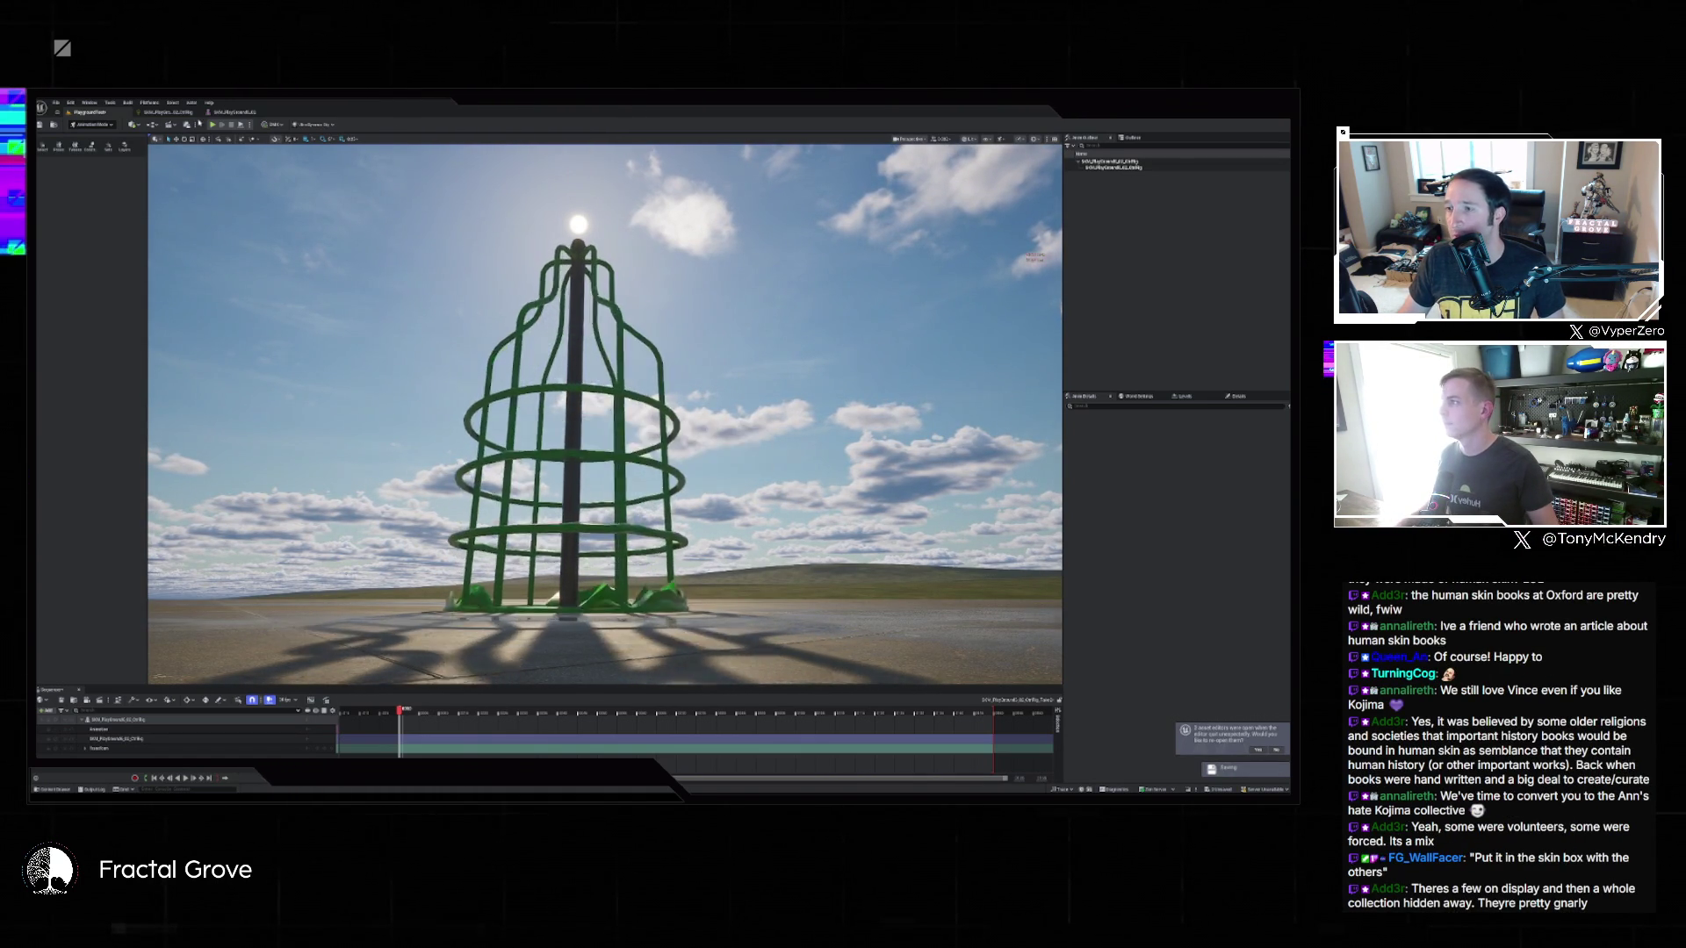
{"action": "left_click", "coordinate": [167, 113]}
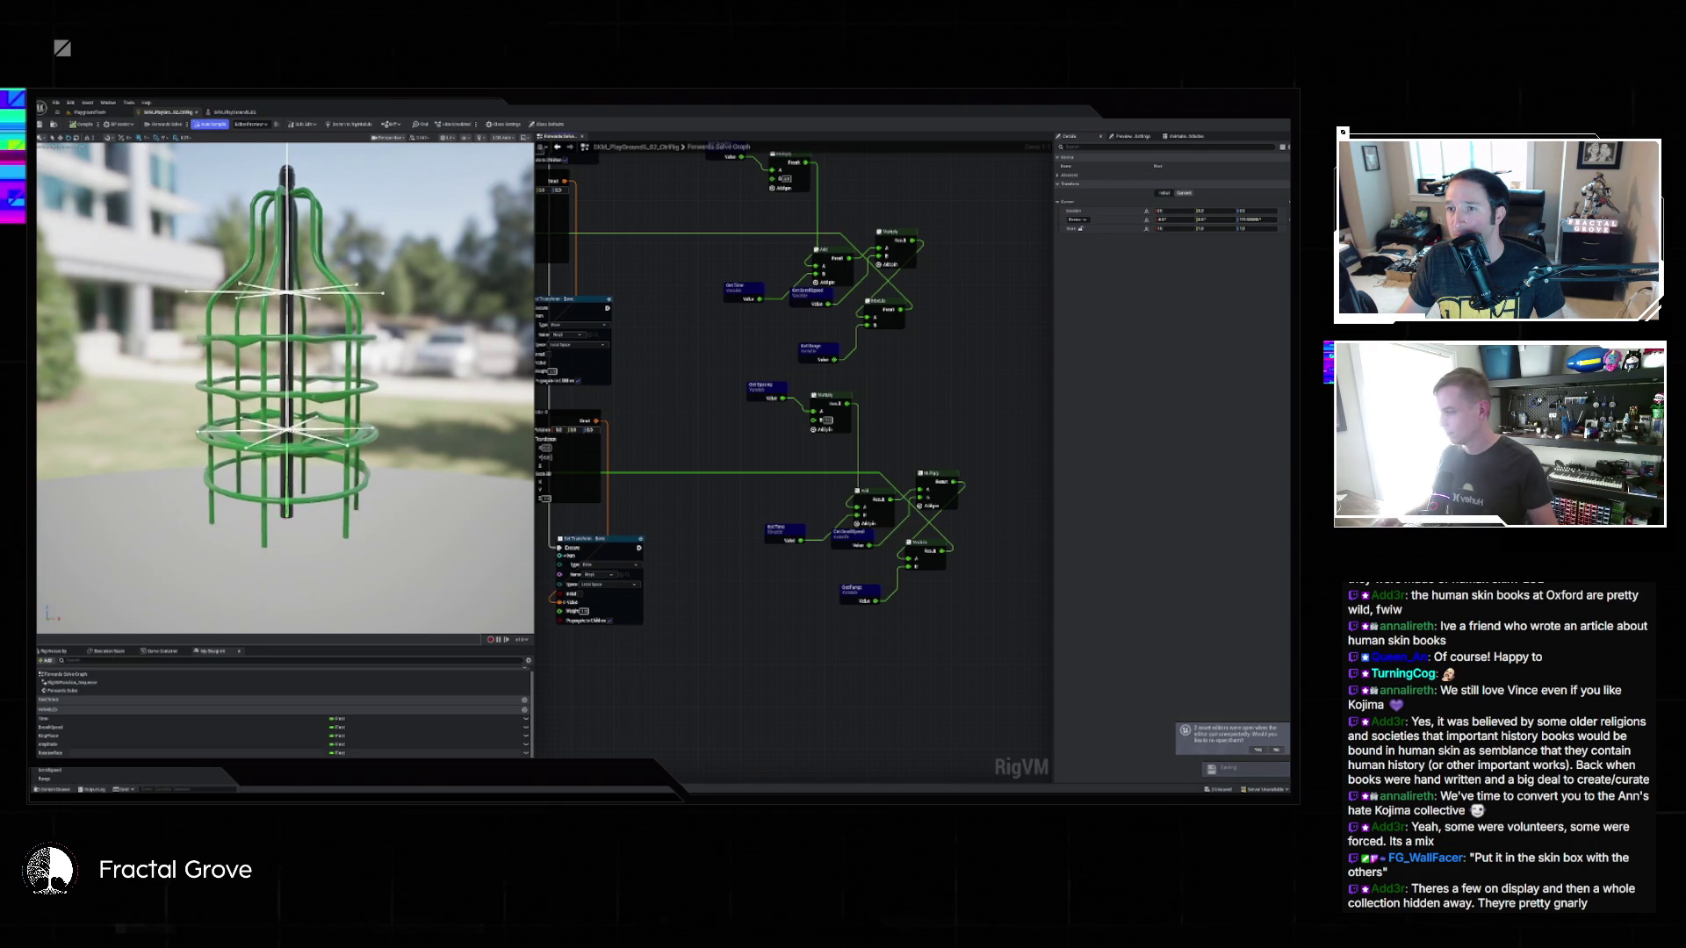
Check the details of ScrollSpeed, Range, RingPhase, BreathSpeed and Time, then switch to the level.
{"action": "left_click", "coordinate": [51, 753]}
{"action": "left_click", "coordinate": [187, 772]}
{"action": "left_click", "coordinate": [187, 779]}
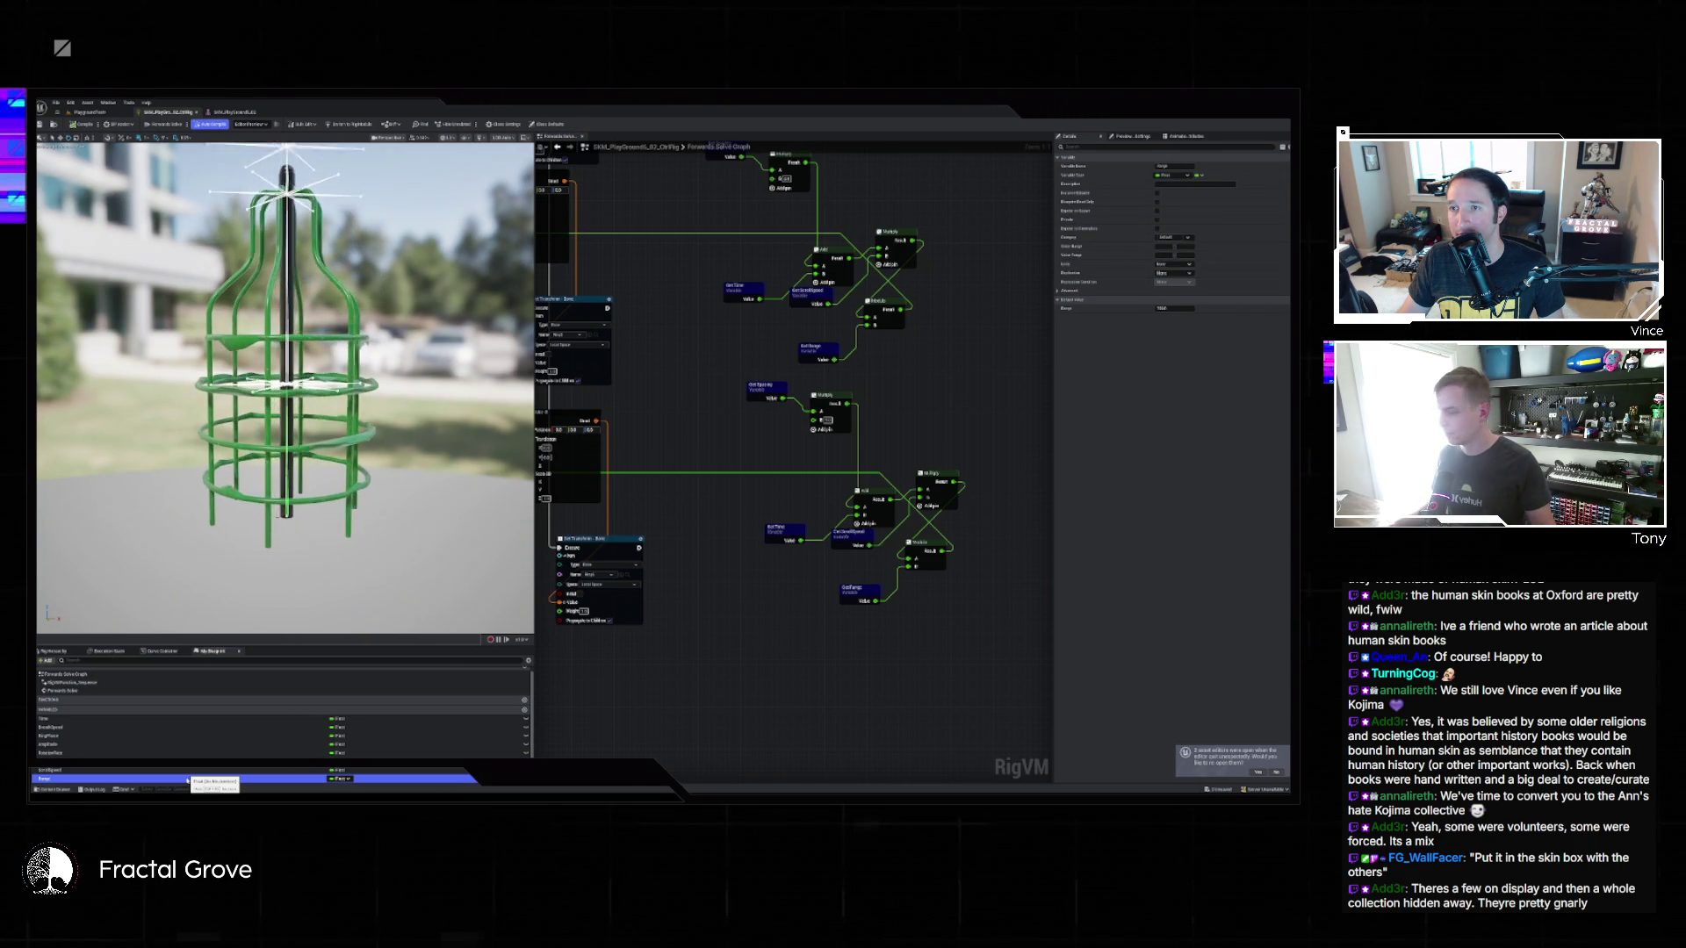
{"action": "left_click", "coordinate": [155, 751]}
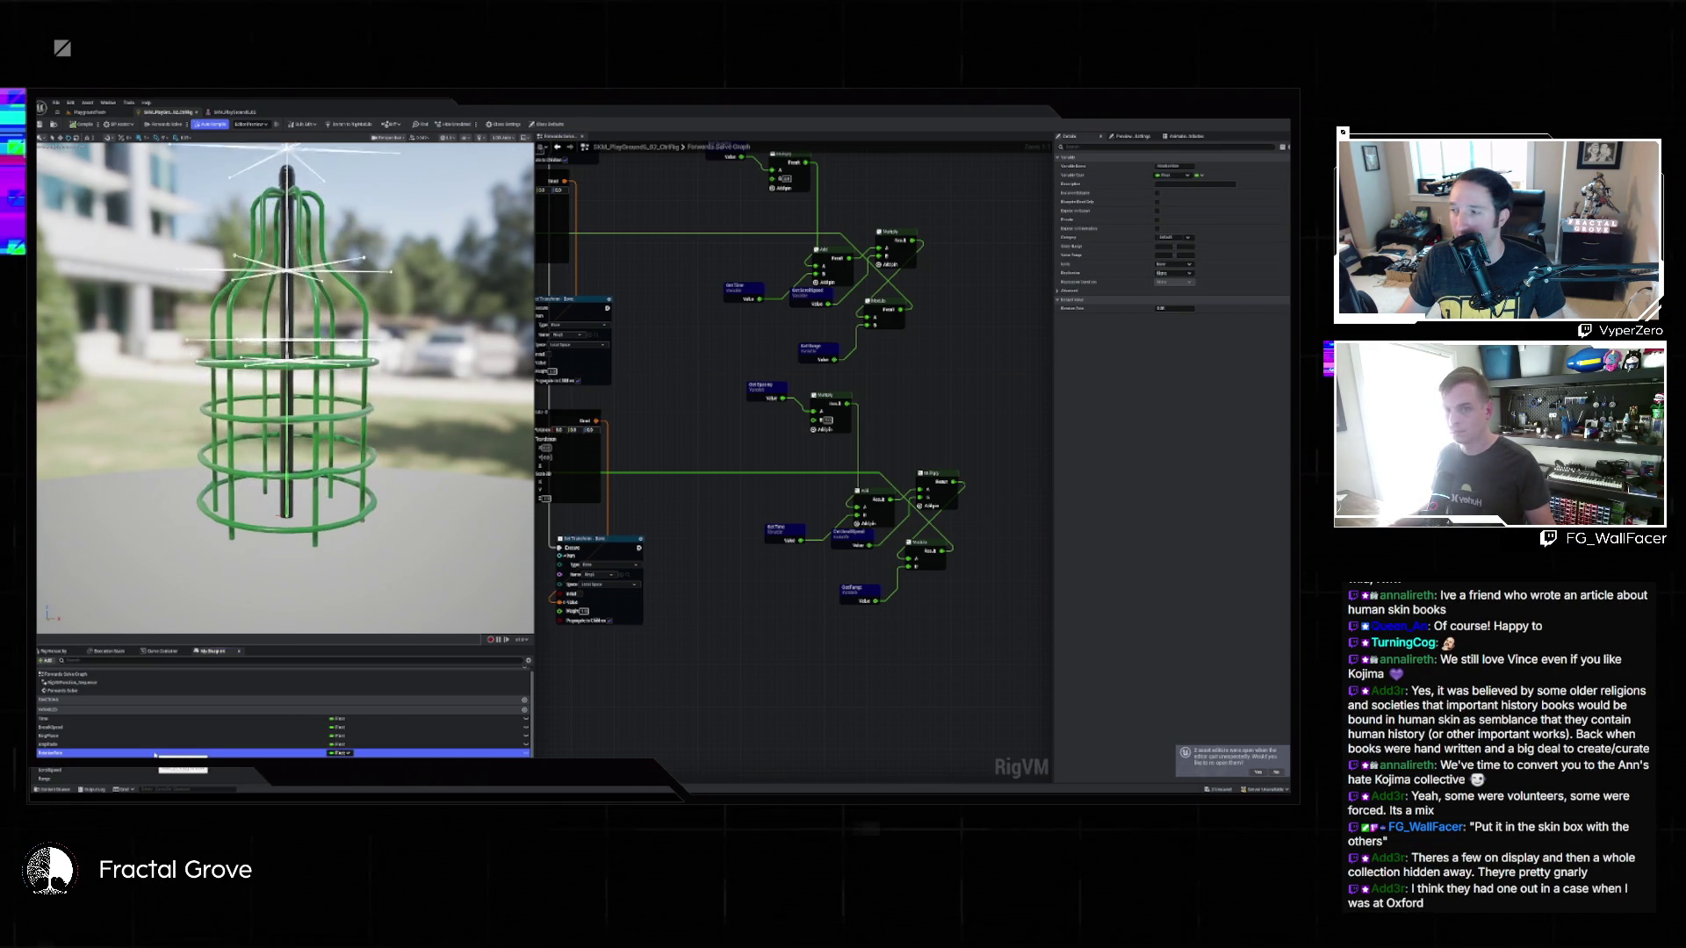
{"action": "left_click", "coordinate": [154, 738]}
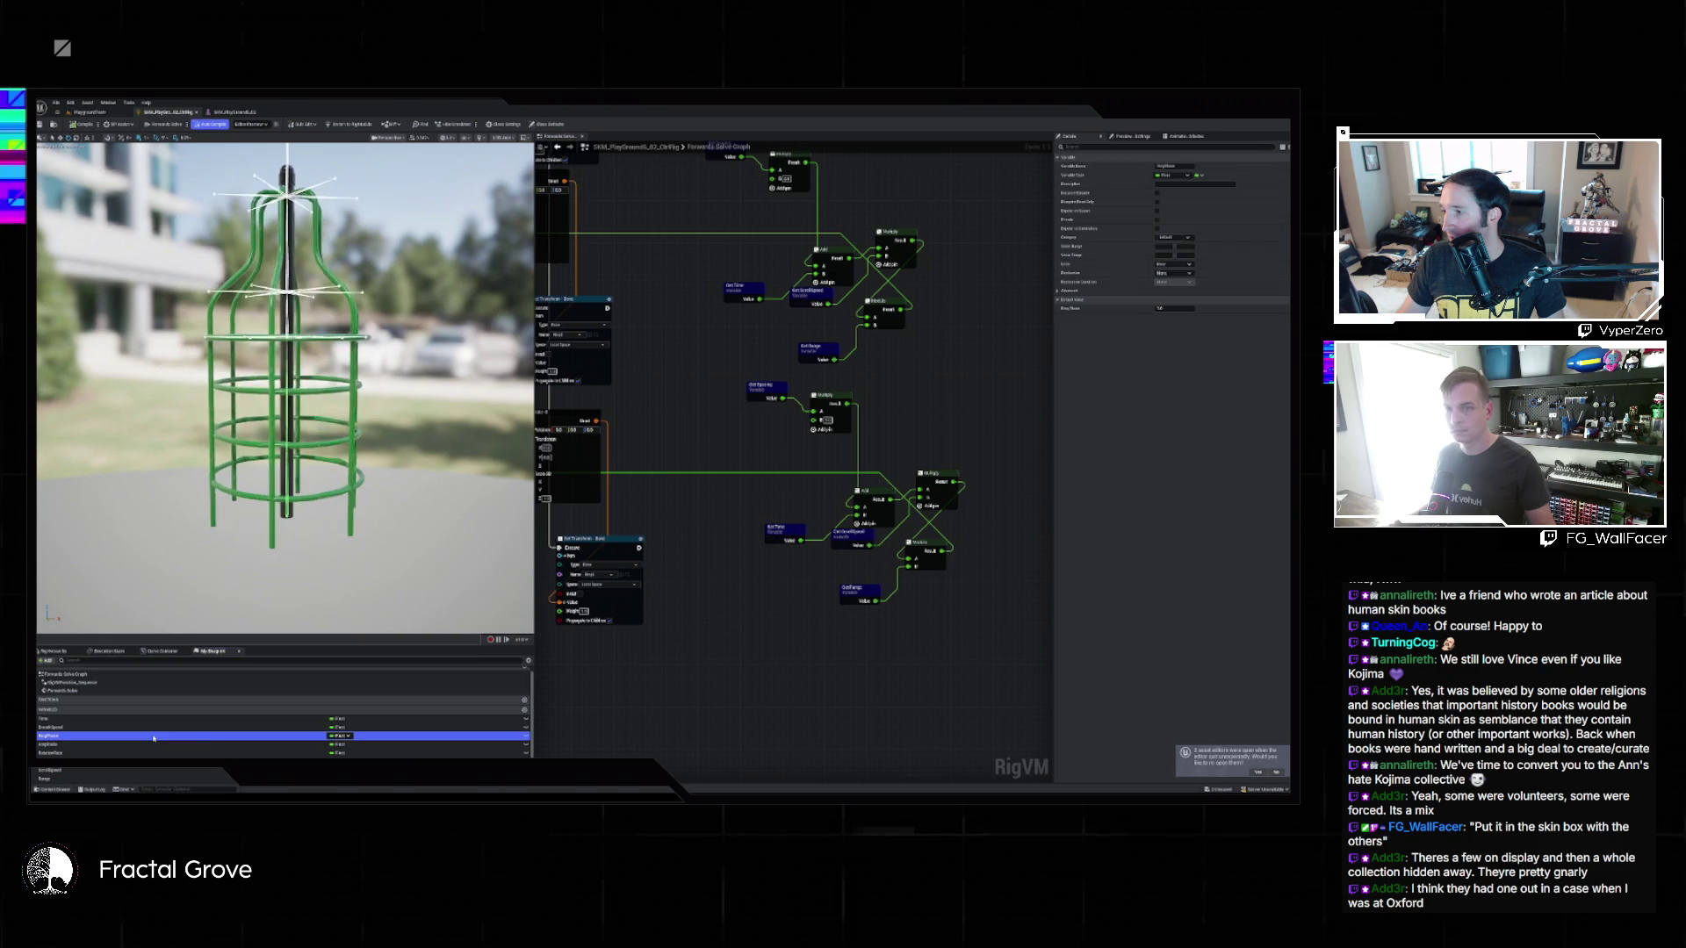
{"action": "left_click", "coordinate": [154, 728]}
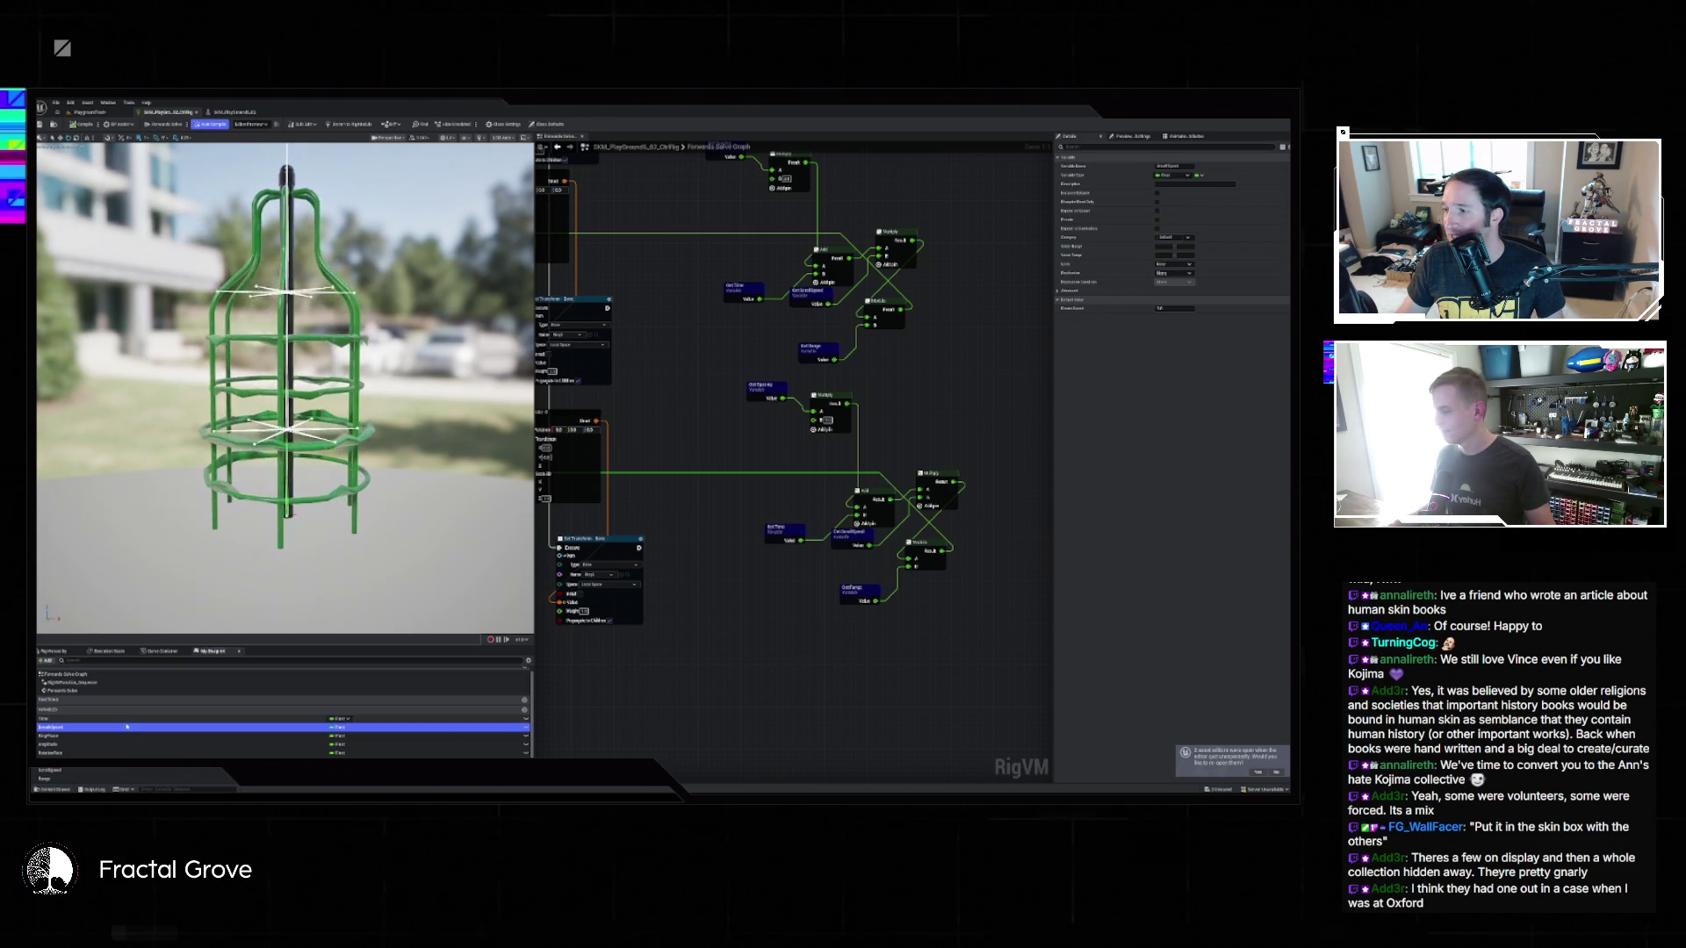
{"action": "left_click", "coordinate": [124, 720]}
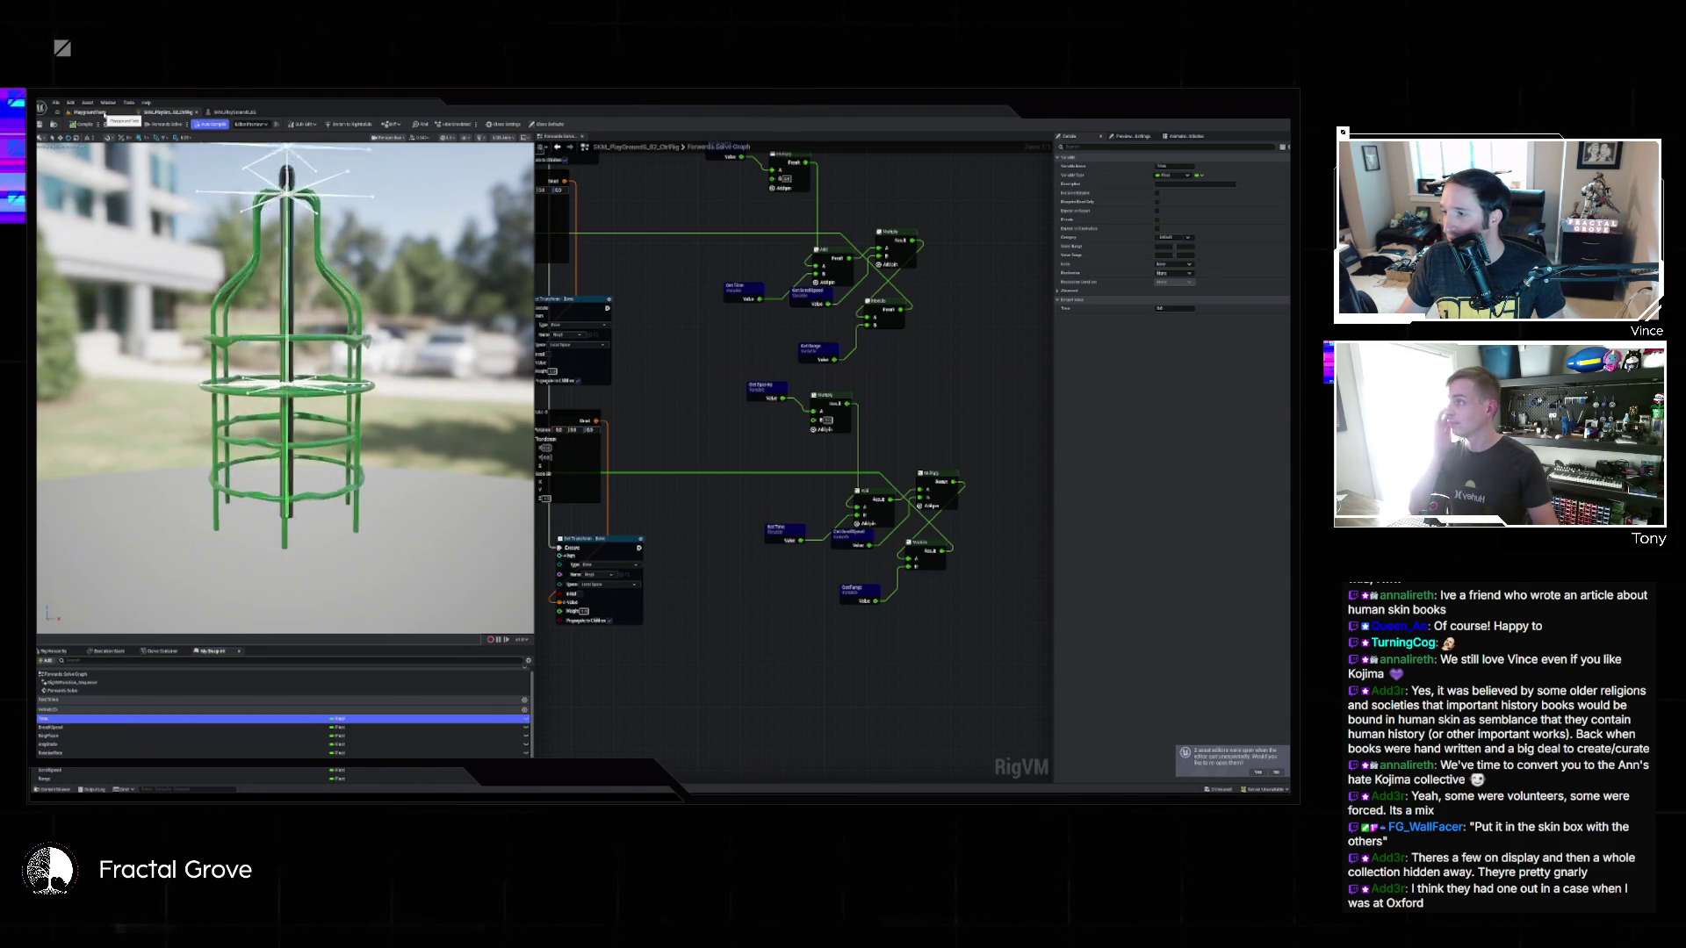
{"action": "left_click", "coordinate": [100, 113]}
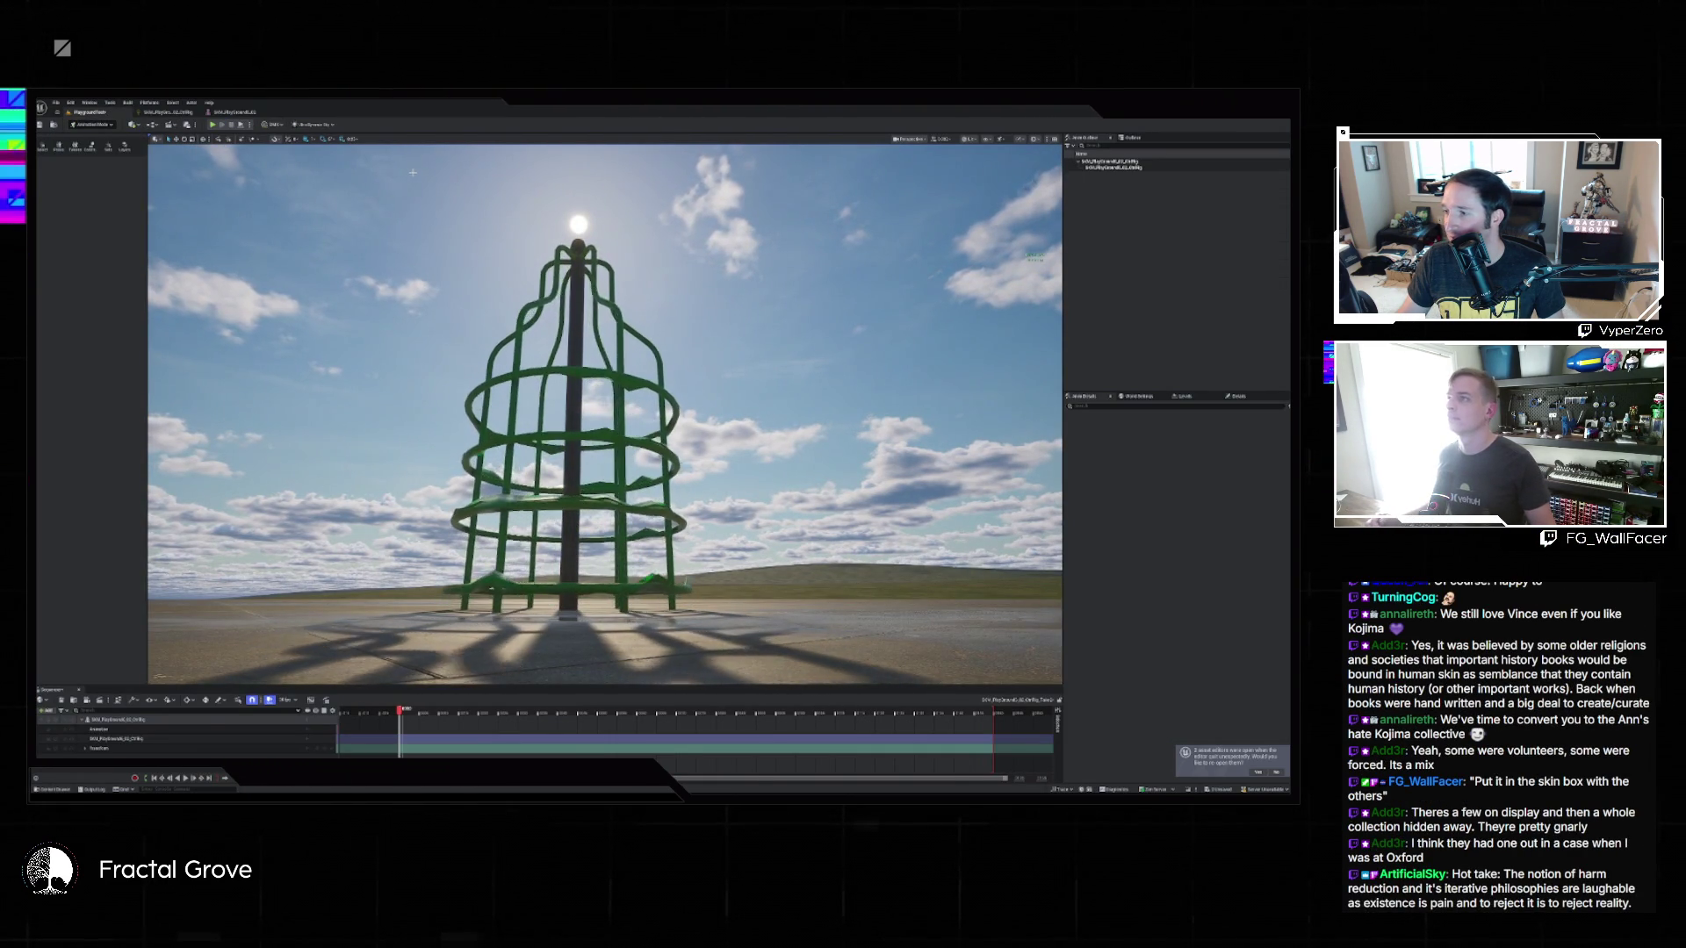
Fly in and orbit around the deformed cage, then return to the Control Rig graph.
{"action": "left_click_drag", "start_coordinate": [606, 413], "coordinate": [597, 488]}
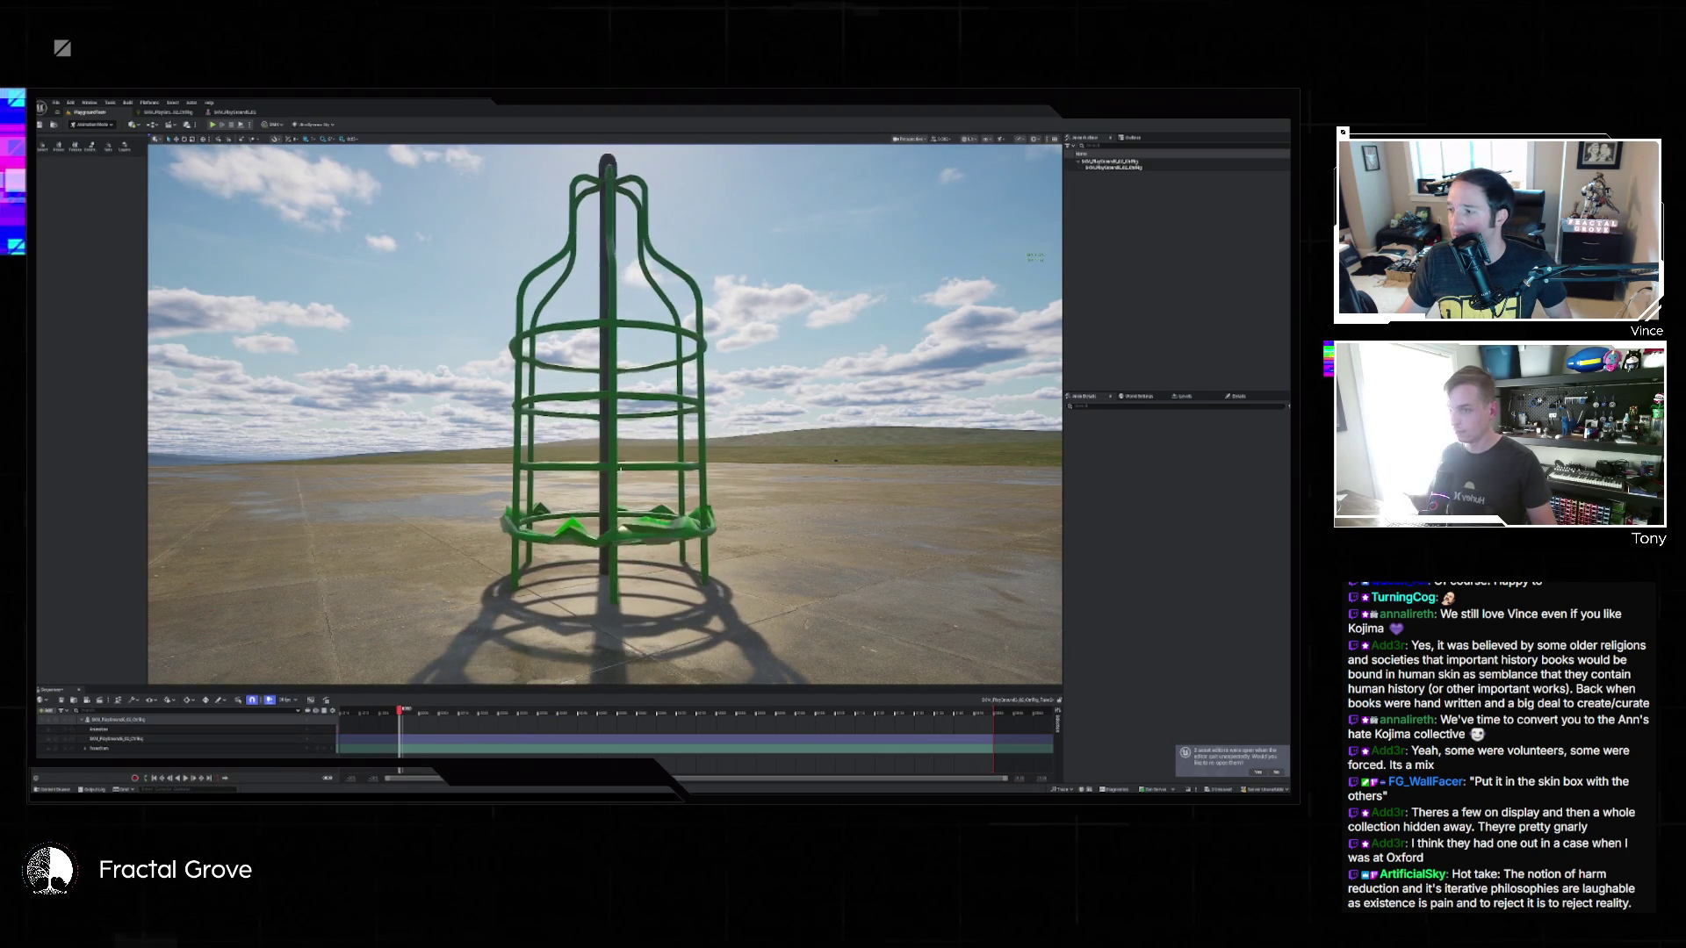
{"action": "mouse_move", "coordinate": [597, 488]}
{"action": "left_mouse_down"}
{"action": "mouse_move", "coordinate": [639, 454]}
{"action": "mouse_move", "coordinate": [630, 288]}
{"action": "mouse_move", "coordinate": [724, 467]}
{"action": "left_mouse_up"}
{"action": "left_click", "coordinate": [167, 111]}
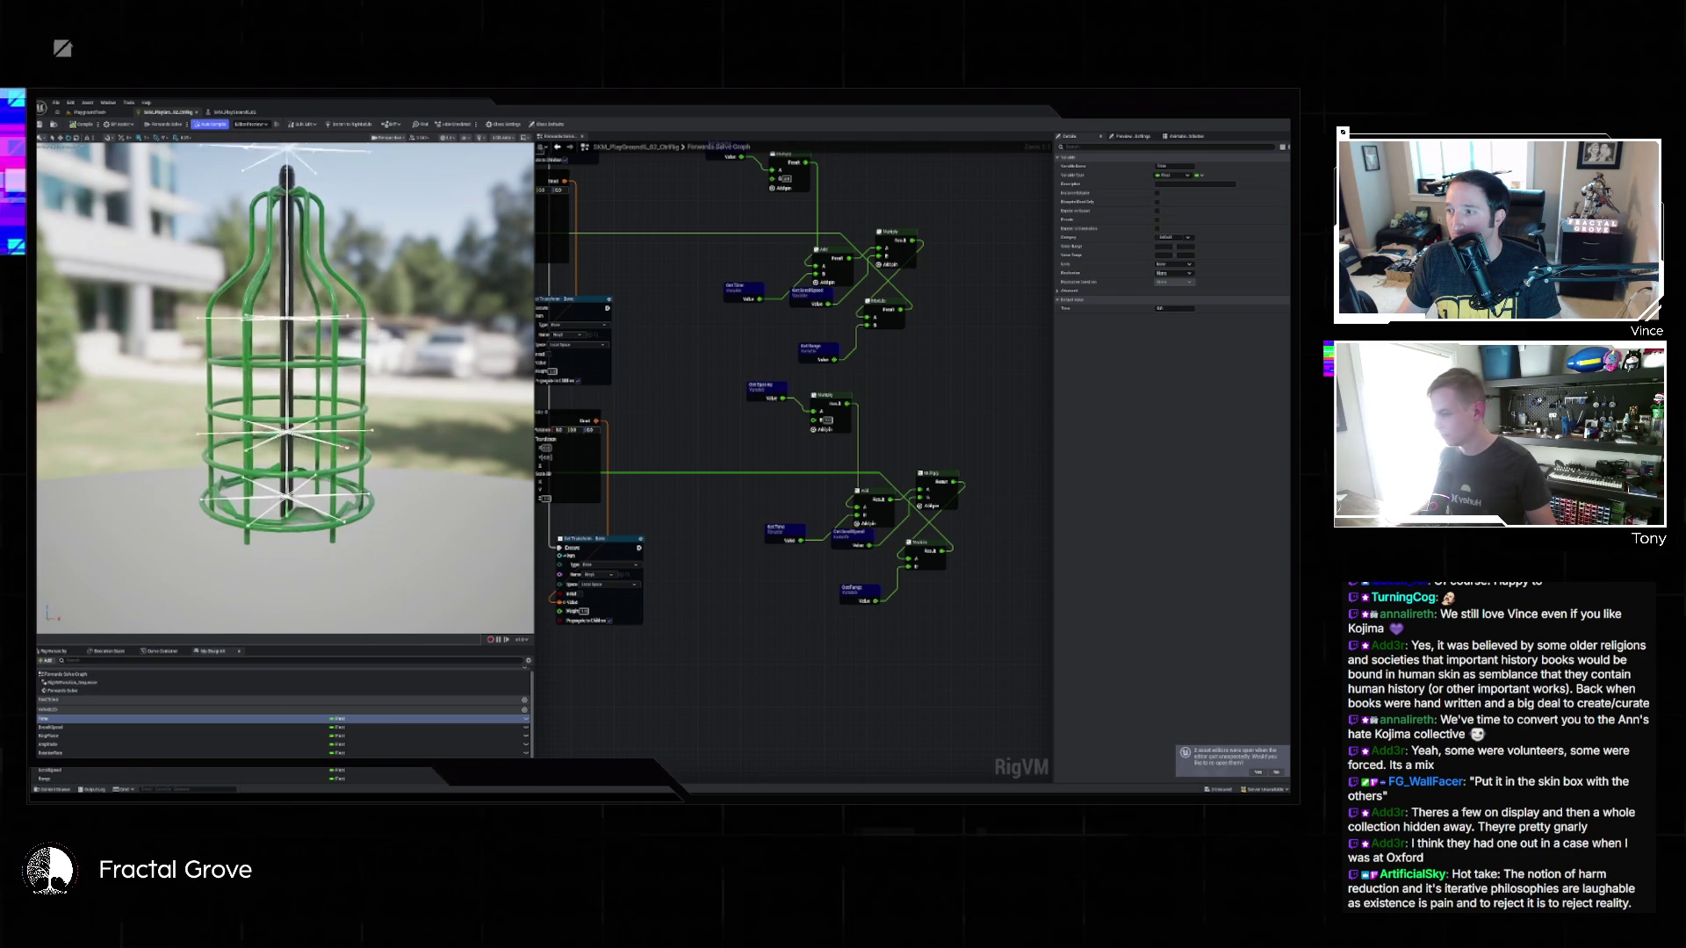
Change the Spacing variable's default value, then view the level sequencer and skeletal mesh editor.
{"action": "left_click", "coordinate": [51, 753]}
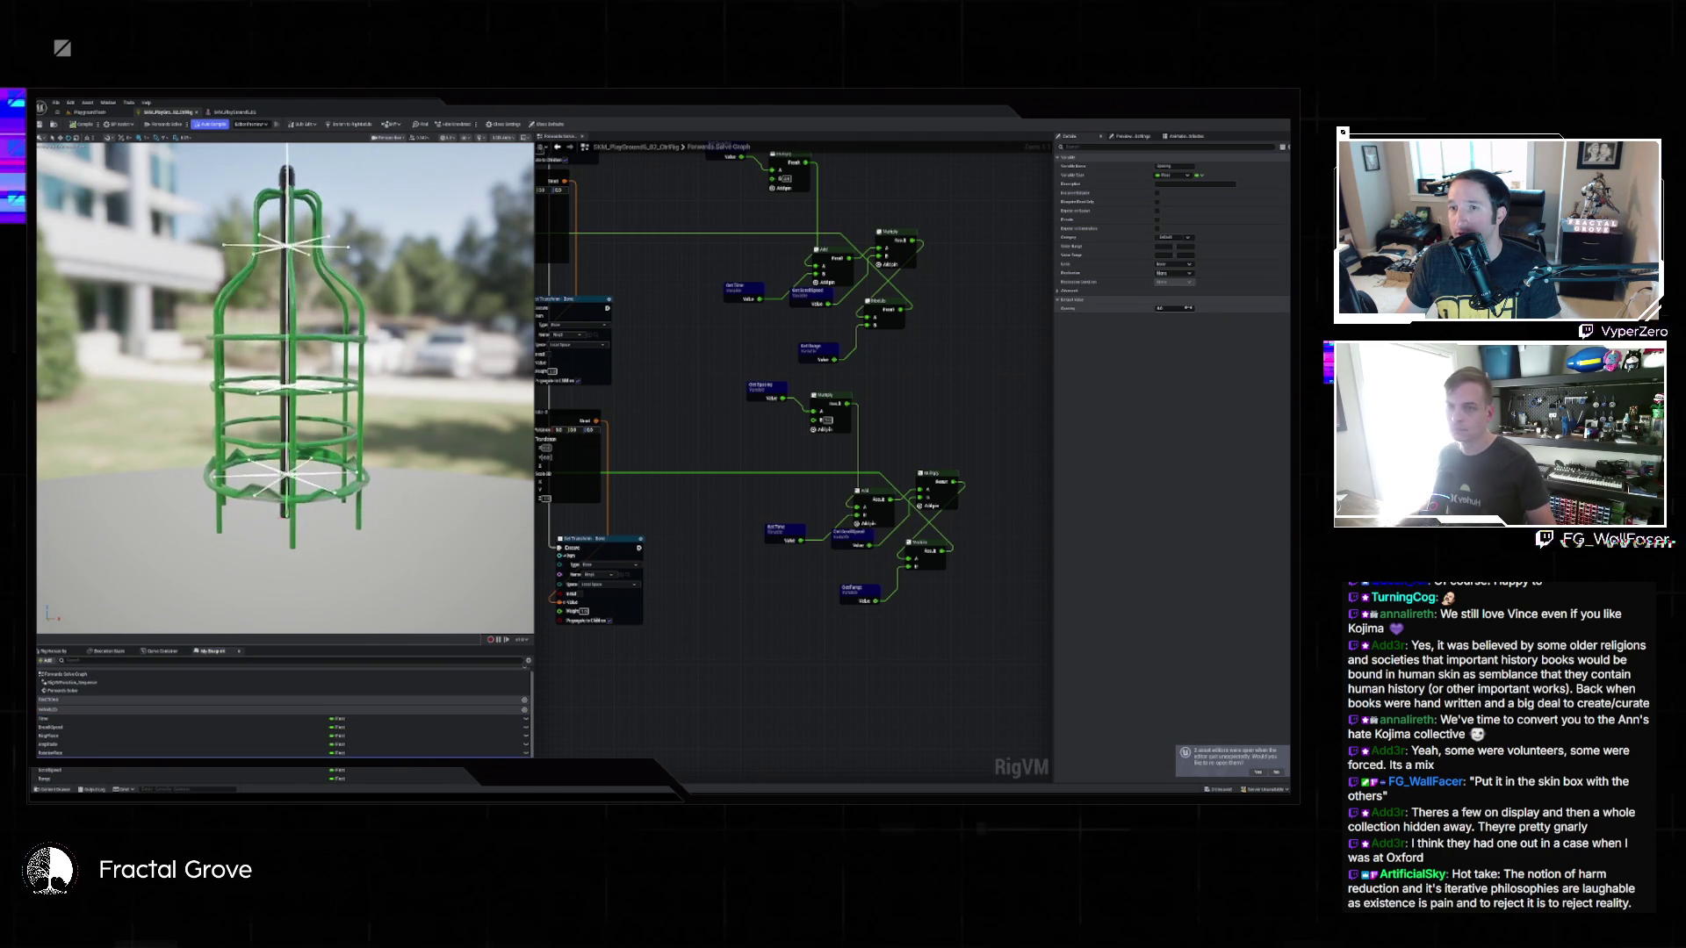
{"action": "left_click", "coordinate": [1188, 308]}
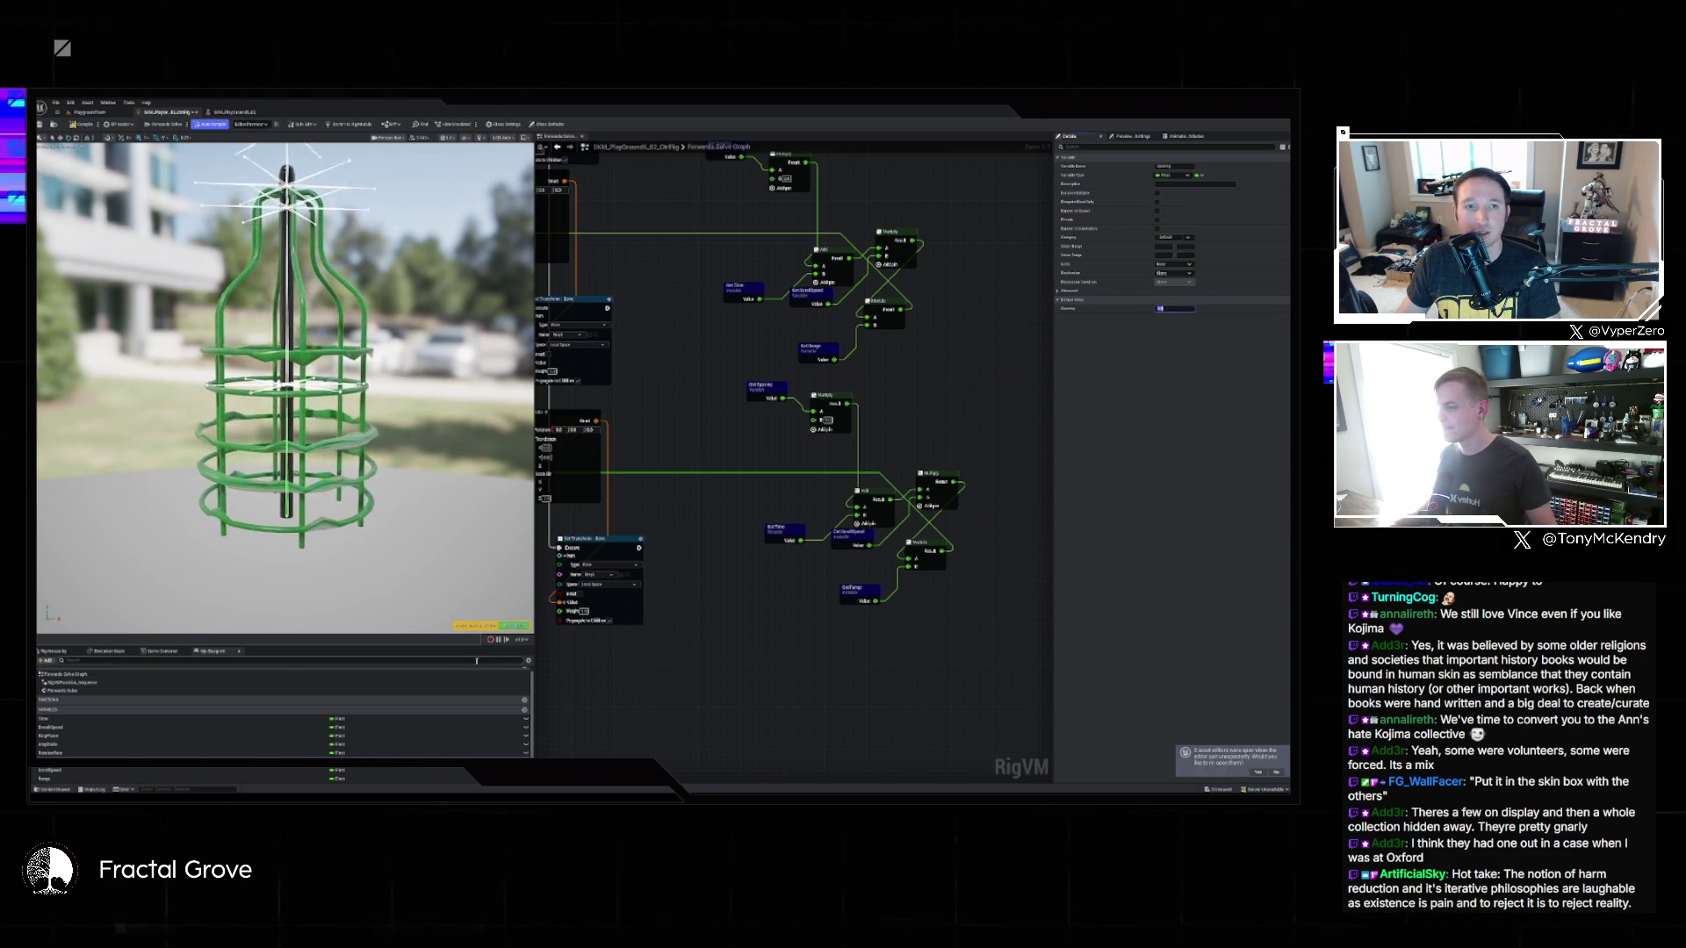
{"action": "left_click", "coordinate": [317, 364]}
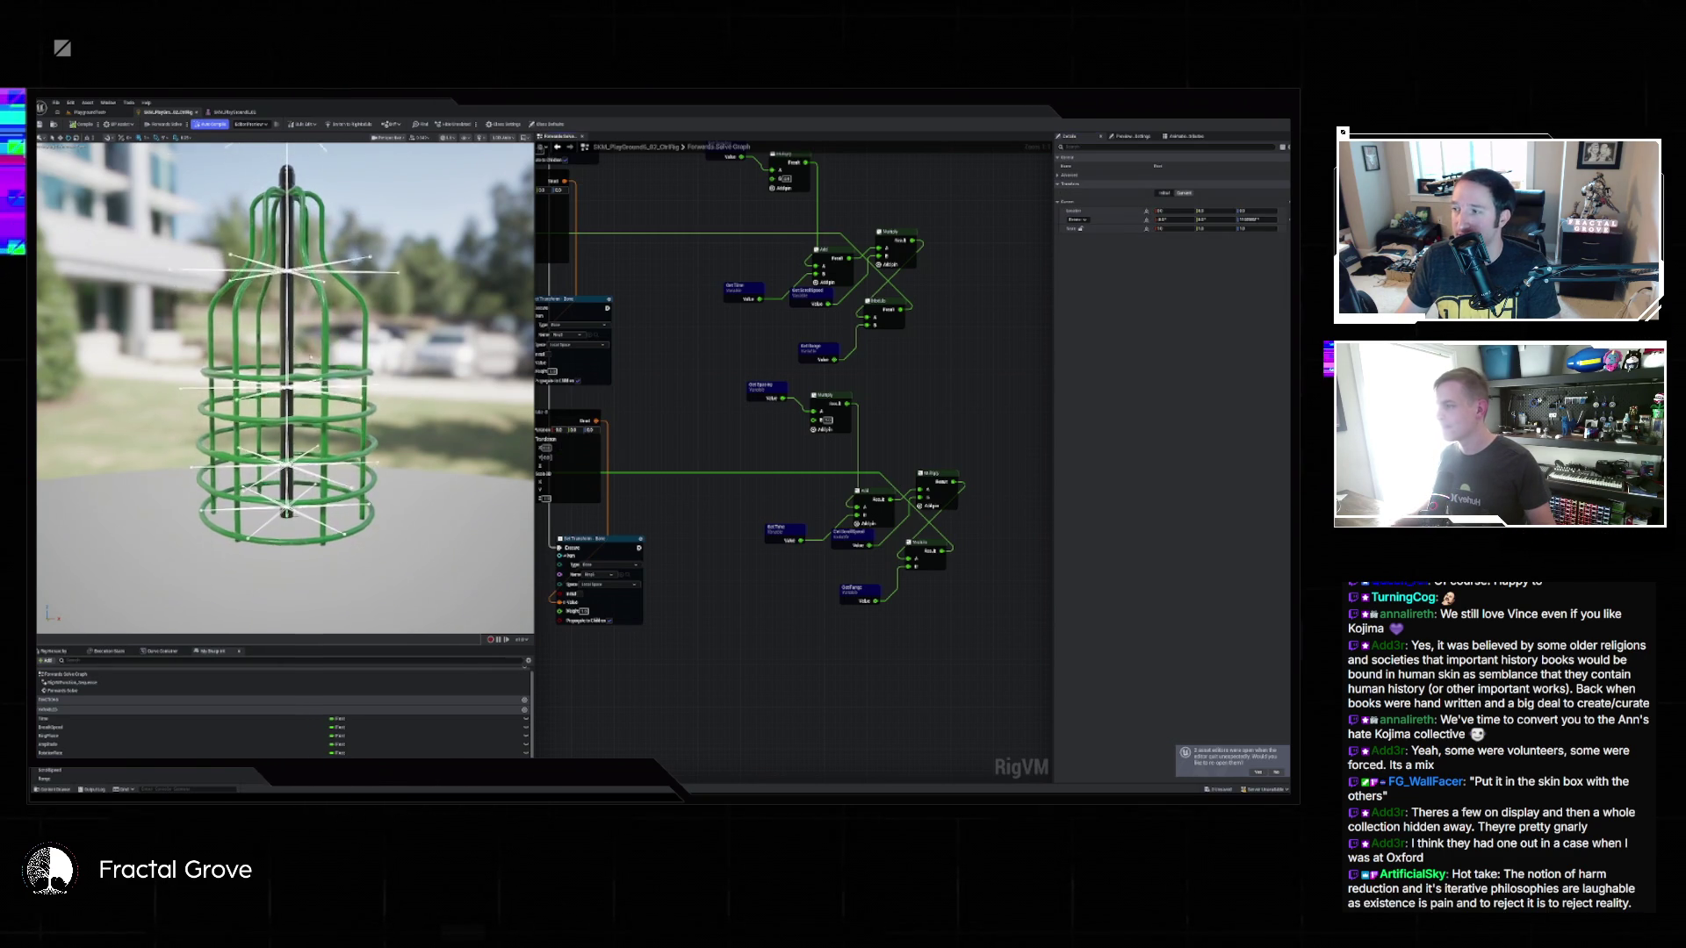
{"action": "left_click", "coordinate": [115, 113]}
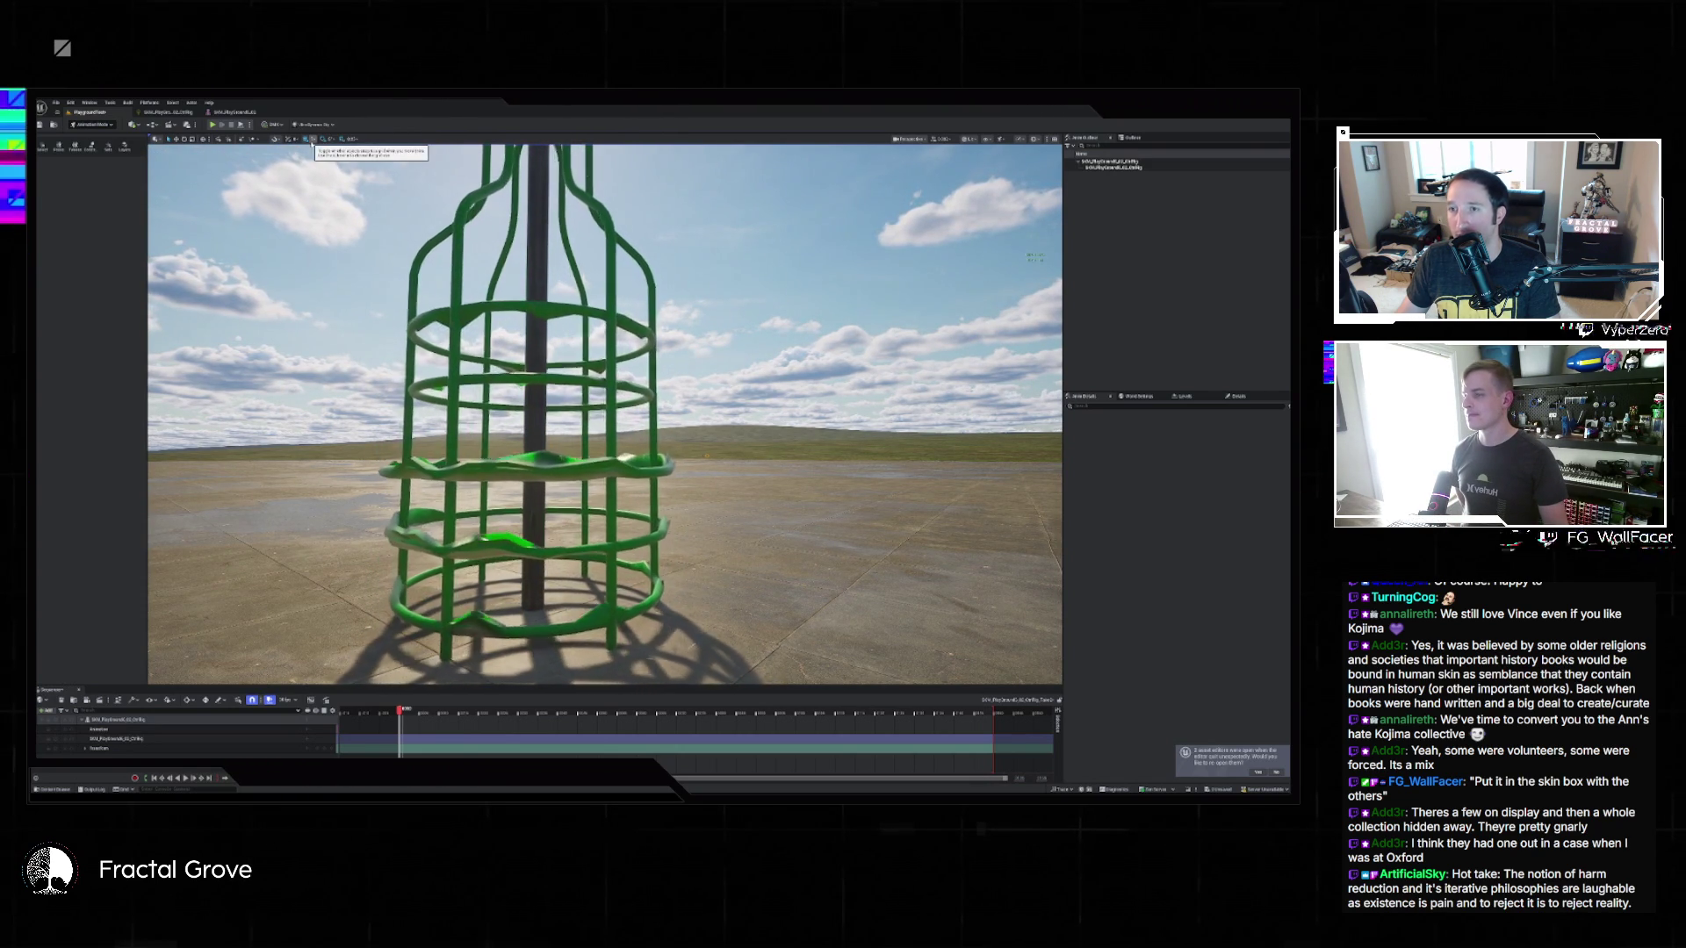
{"action": "left_click", "coordinate": [235, 113]}
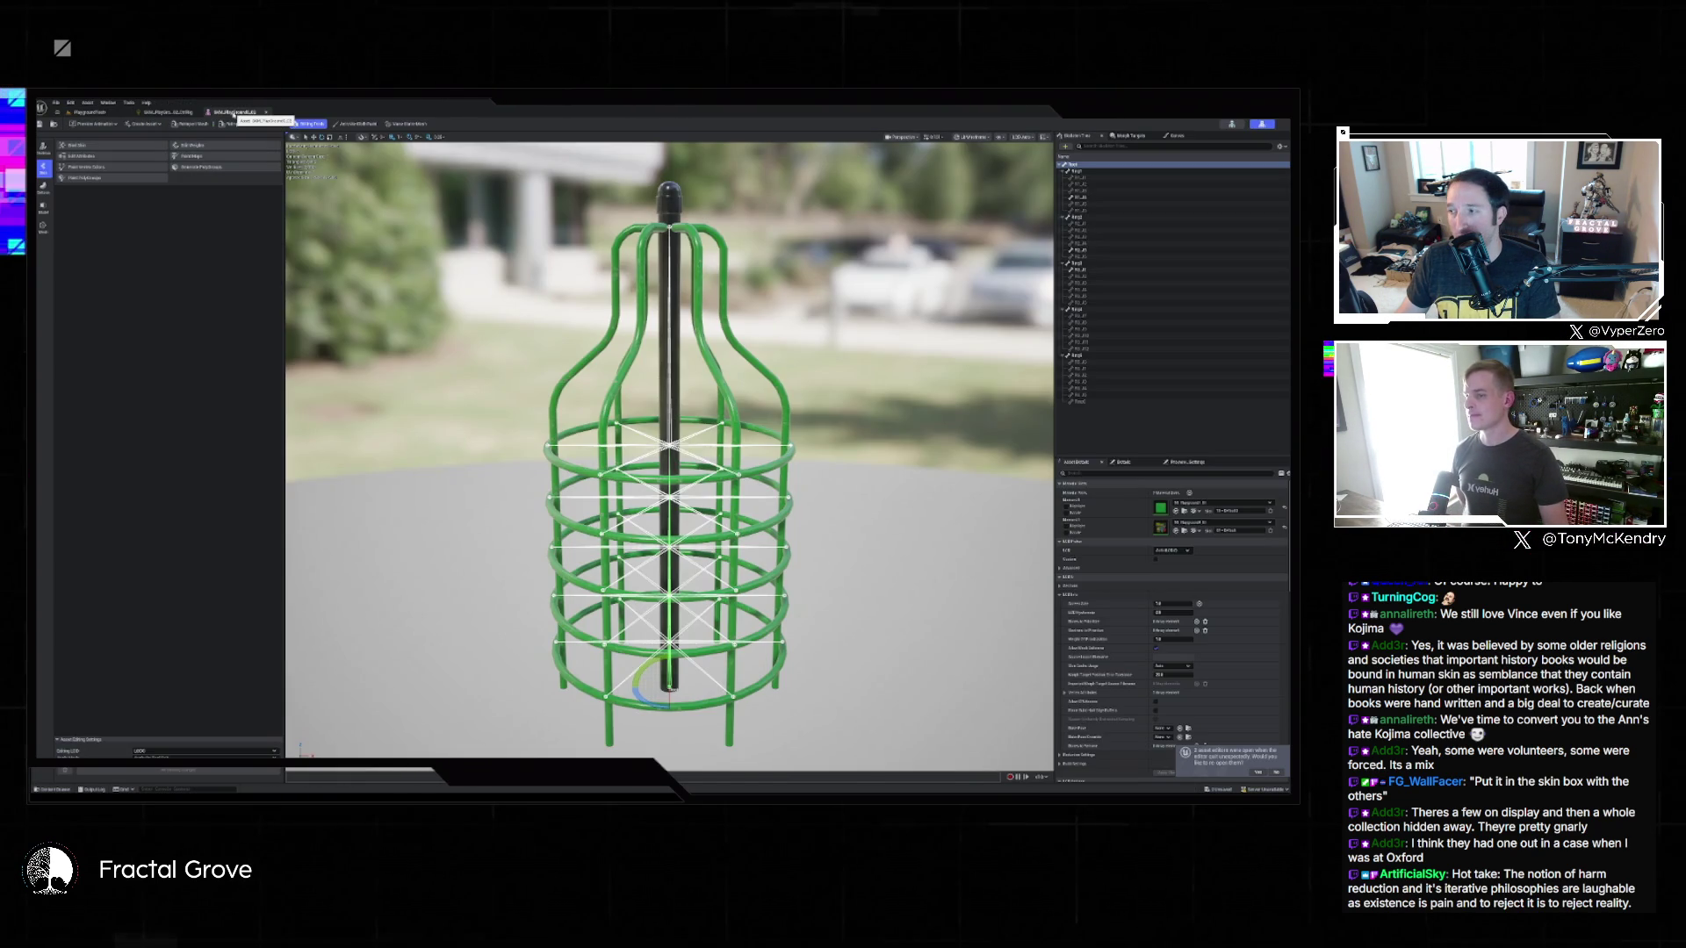
Detach the Control Rig editor into a floating window and enlarge it and its details area.
{"action": "left_click", "coordinate": [179, 115]}
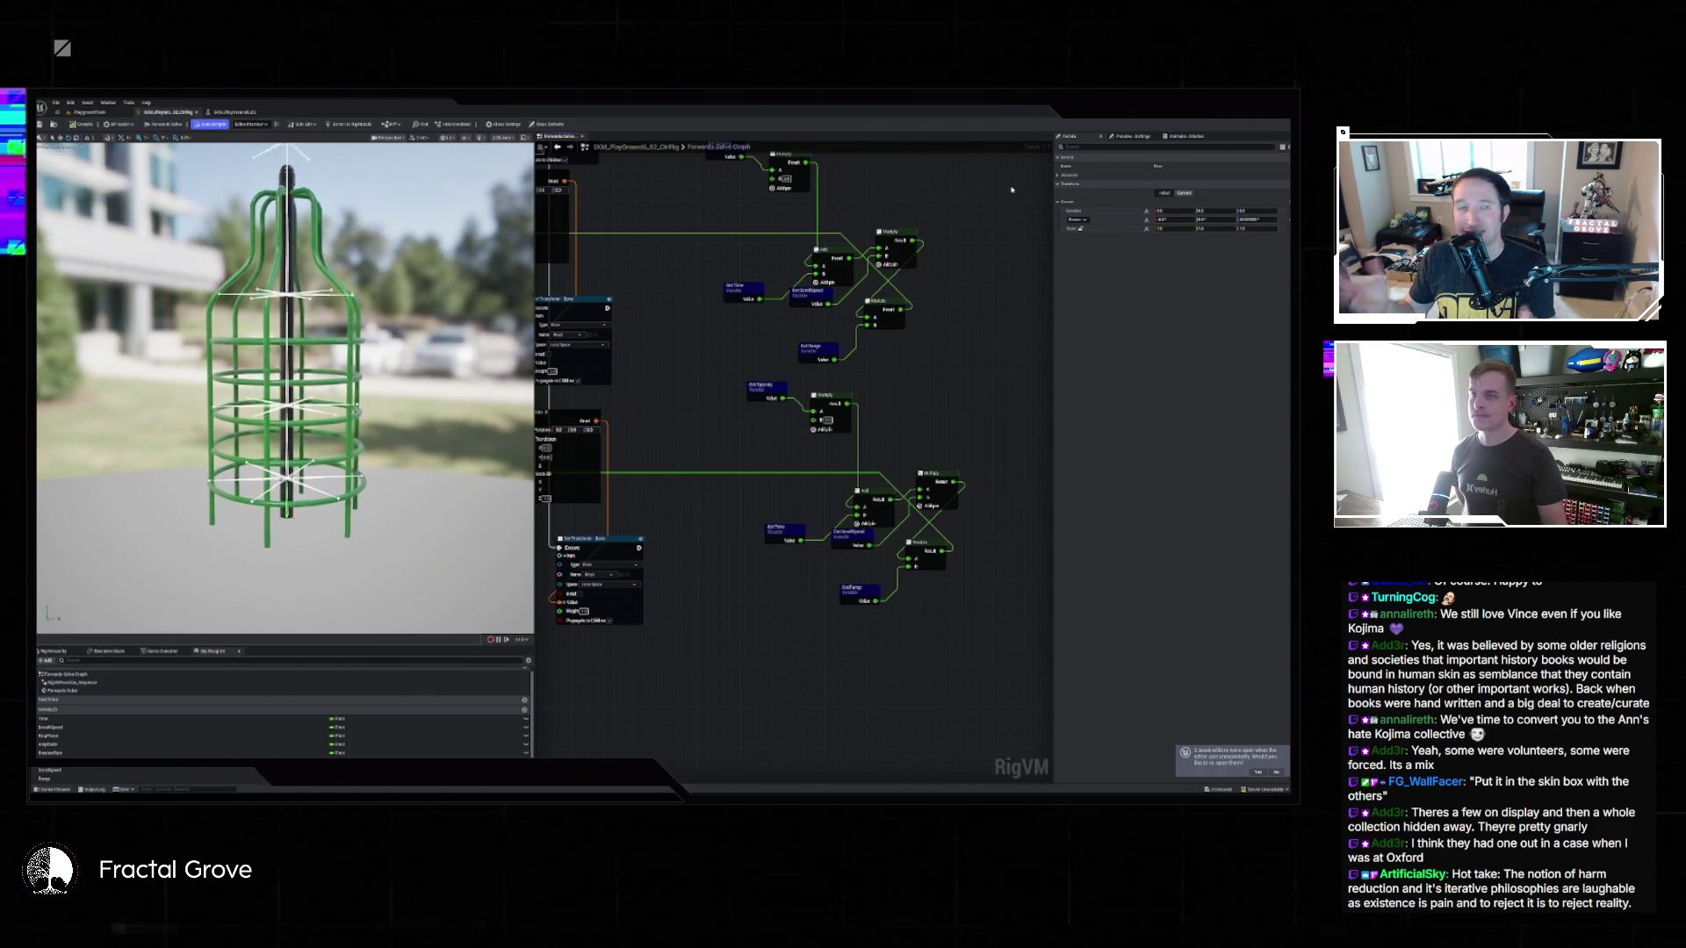
{"action": "mouse_move", "coordinate": [167, 112]}
{"action": "left_mouse_down"}
{"action": "mouse_move", "coordinate": [742, 248]}
{"action": "mouse_move", "coordinate": [648, 261]}
{"action": "left_mouse_up"}
{"action": "mouse_move", "coordinate": [883, 407]}
{"action": "left_mouse_down"}
{"action": "mouse_move", "coordinate": [1238, 654]}
{"action": "mouse_move", "coordinate": [1052, 660]}
{"action": "left_mouse_up"}
{"action": "left_click_drag", "start_coordinate": [969, 459], "coordinate": [914, 459]}
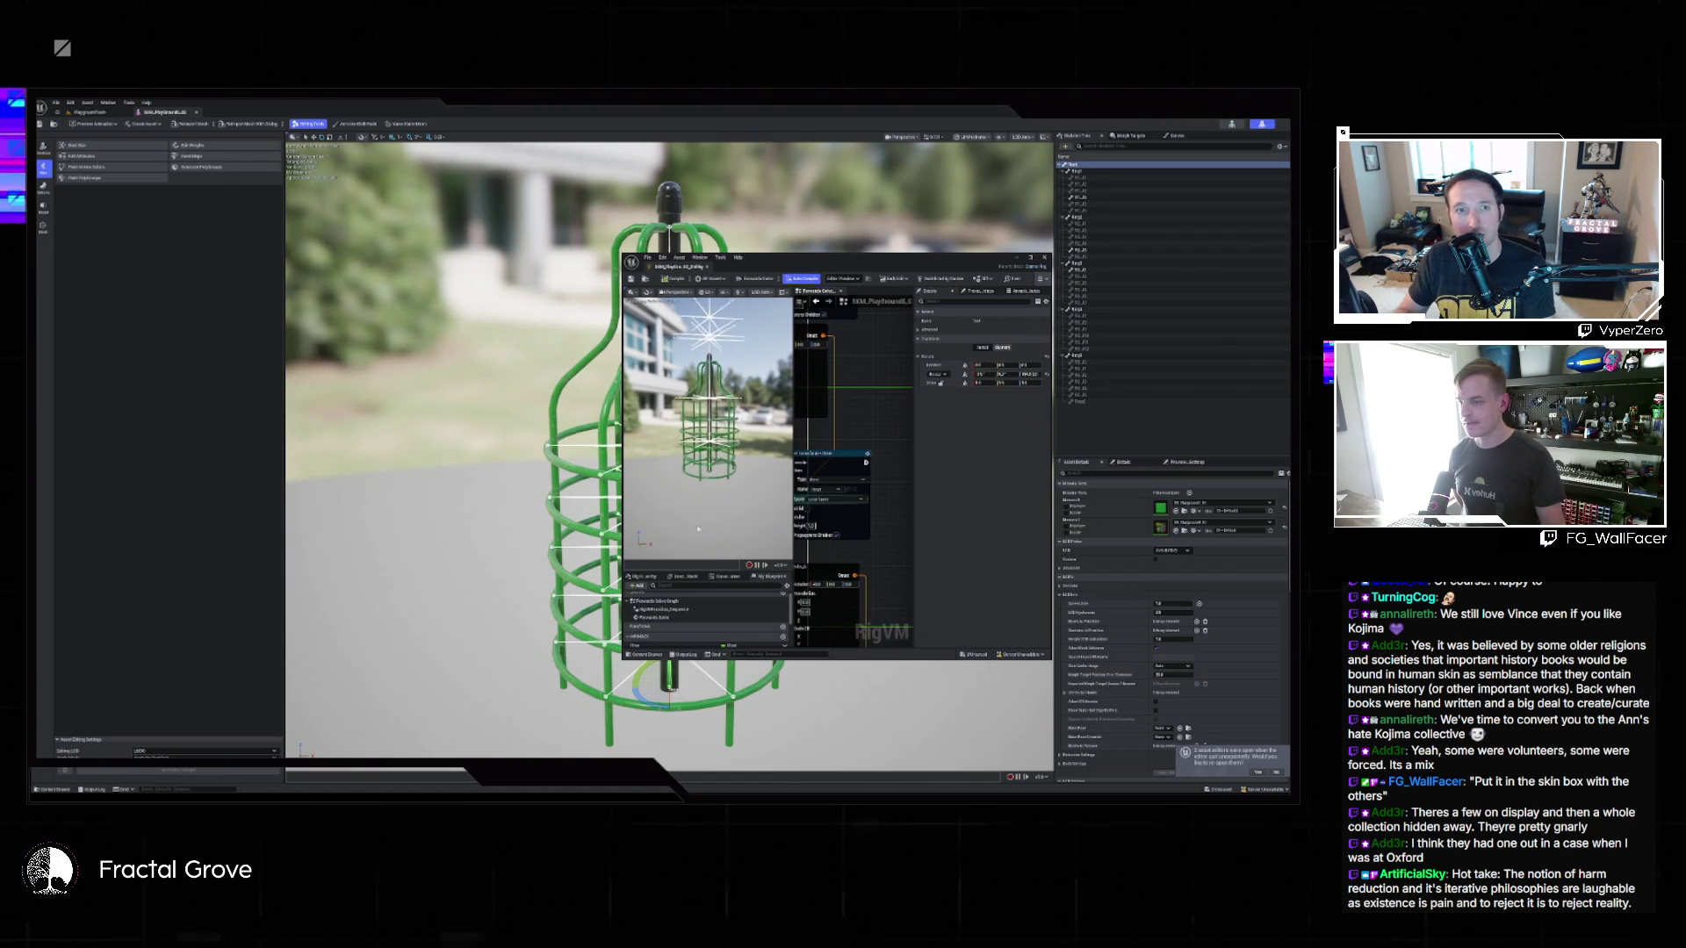
{"action": "scroll", "coordinate": [719, 606], "scroll_direction": "down", "scroll_amount": 3}
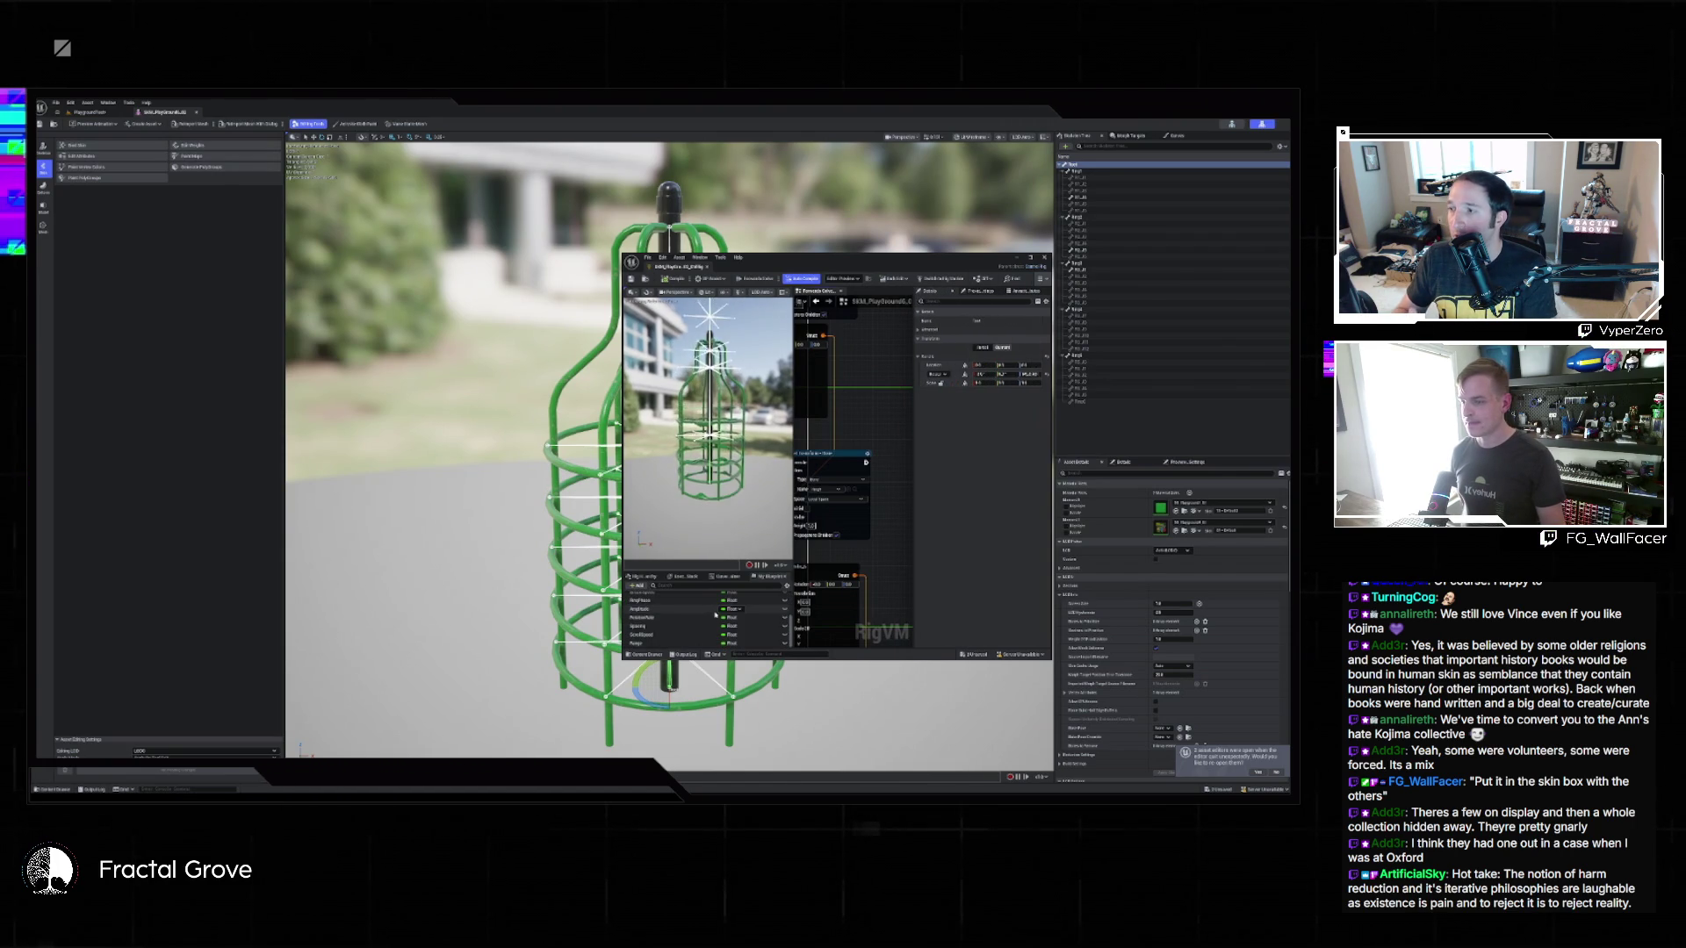
Edit the ScrollSpeed variable's default value with the level and skeletal mesh editors behind.
{"action": "left_click", "coordinate": [89, 111]}
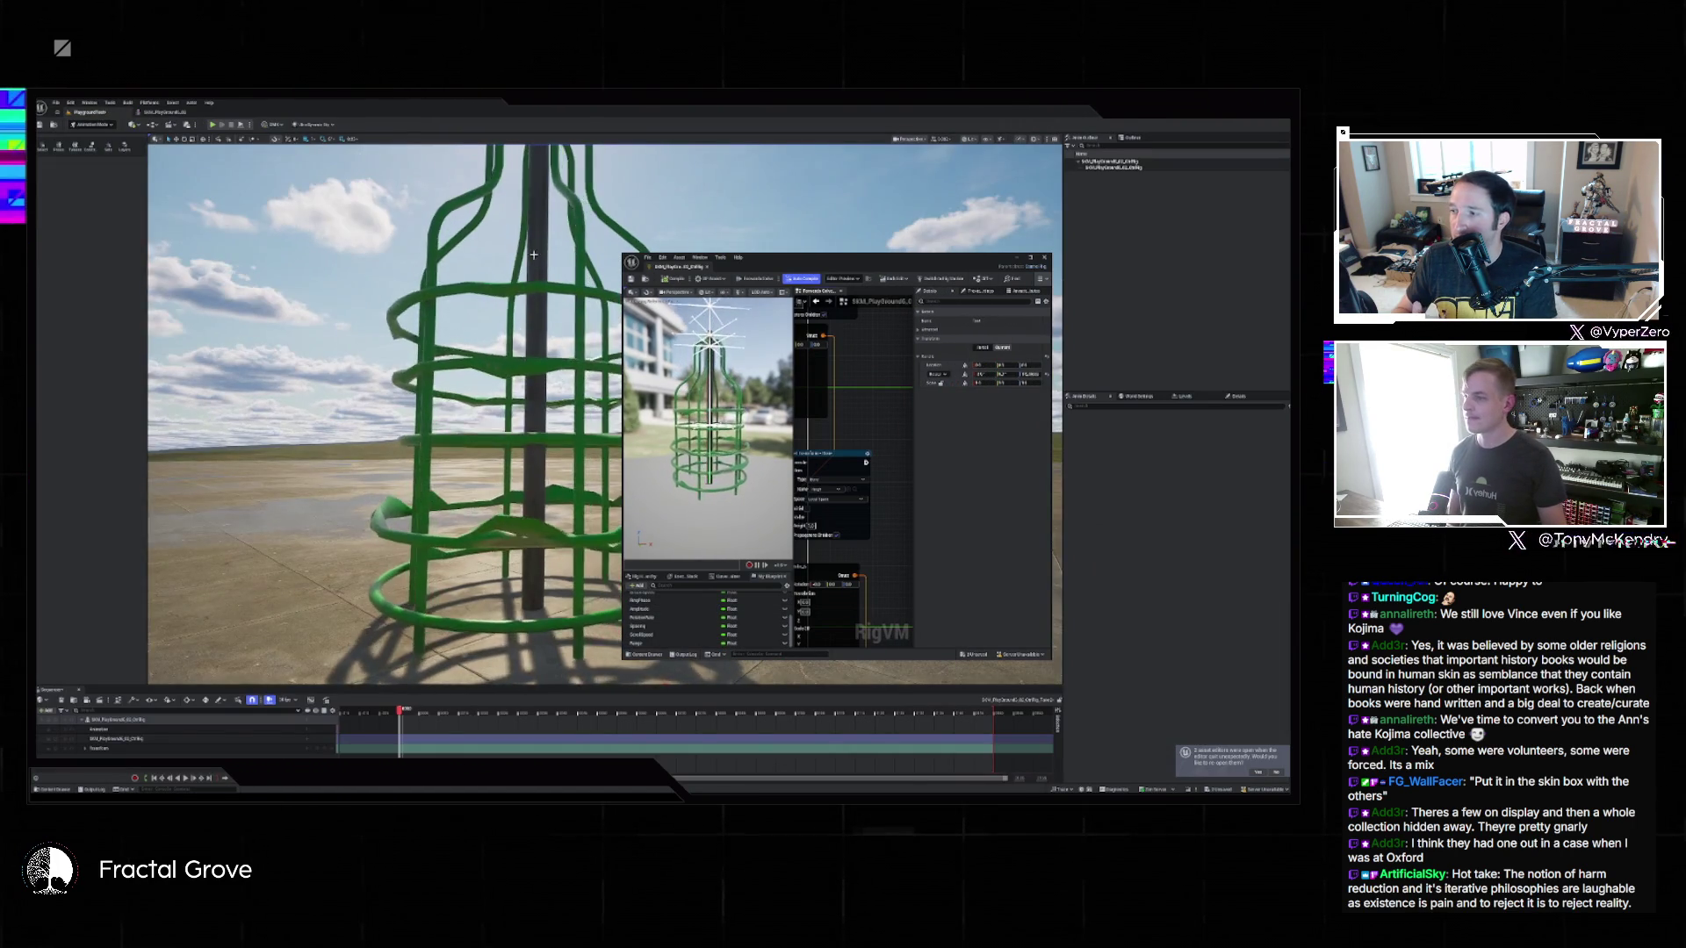
{"action": "left_click", "coordinate": [657, 635]}
{"action": "left_click", "coordinate": [992, 463]}
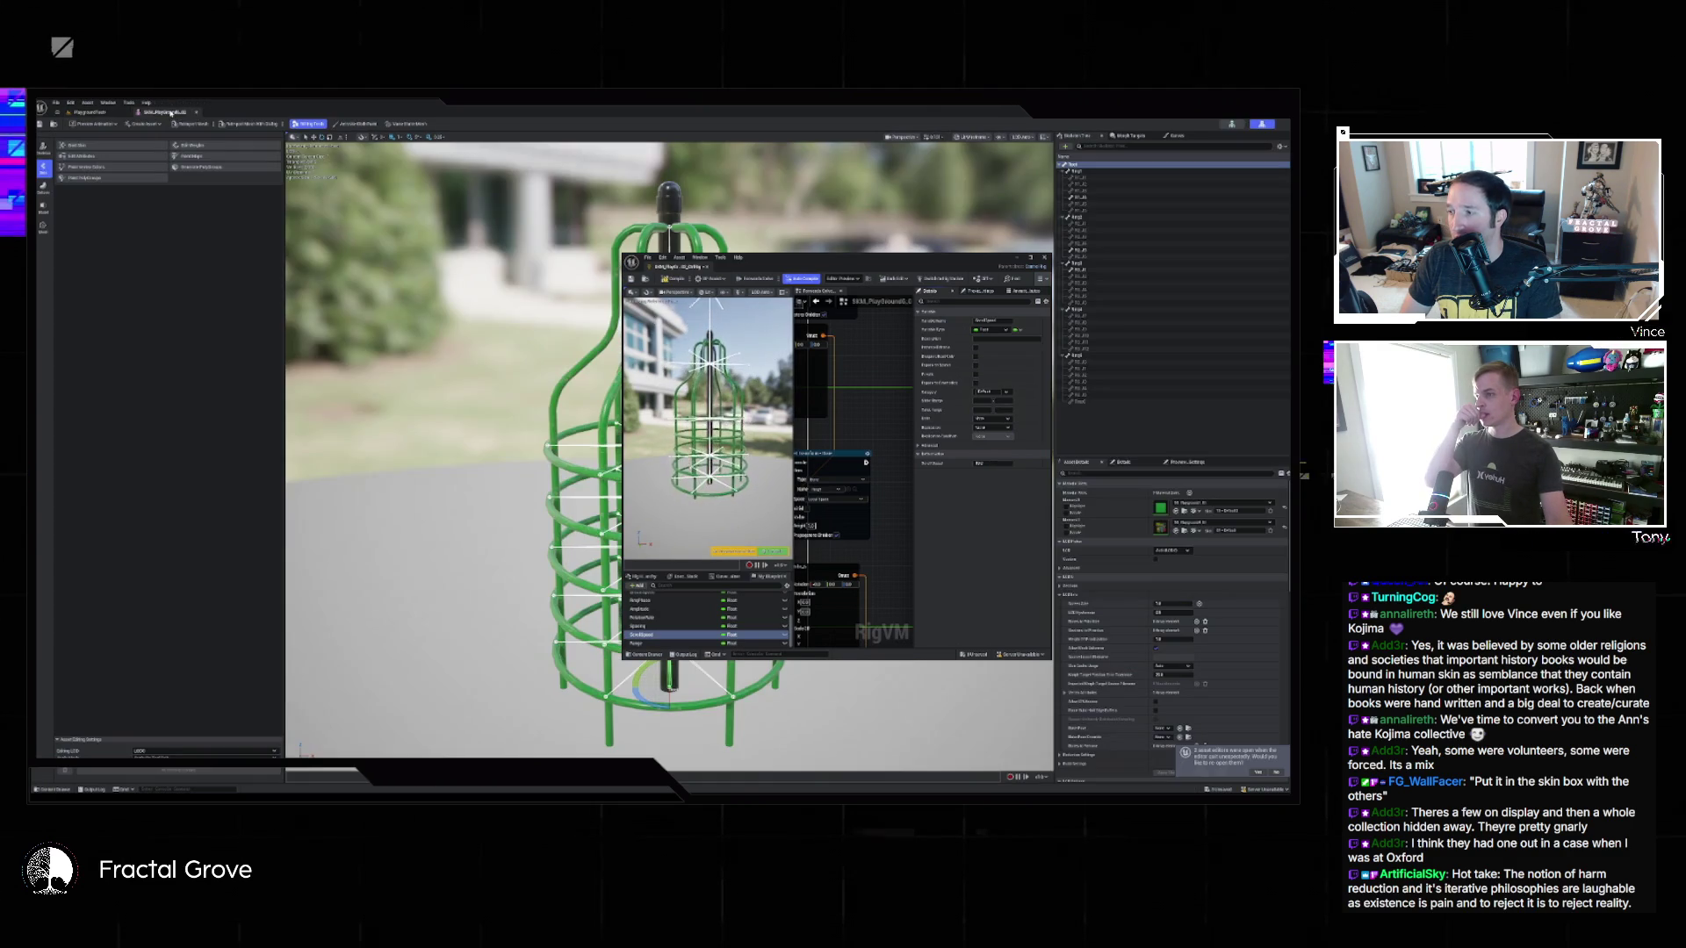
{"action": "left_click", "coordinate": [165, 112]}
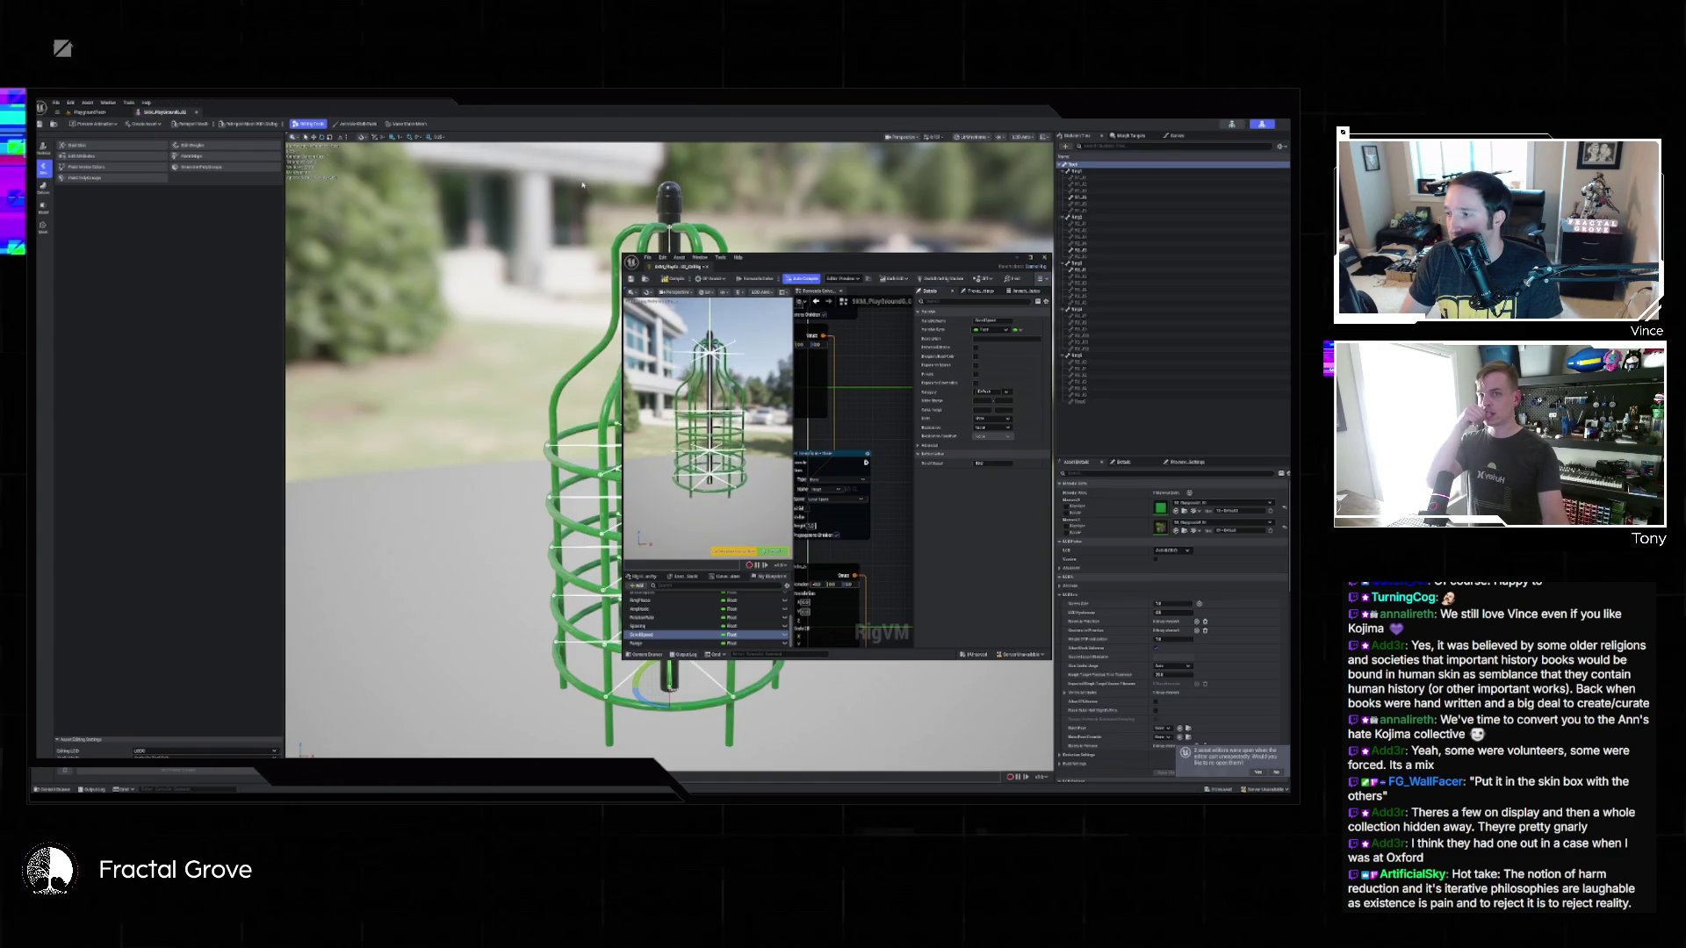
Reposition the floating Control Rig window, then maximize it to fill the main editor.
{"action": "left_click_drag", "start_coordinate": [896, 260], "coordinate": [503, 251]}
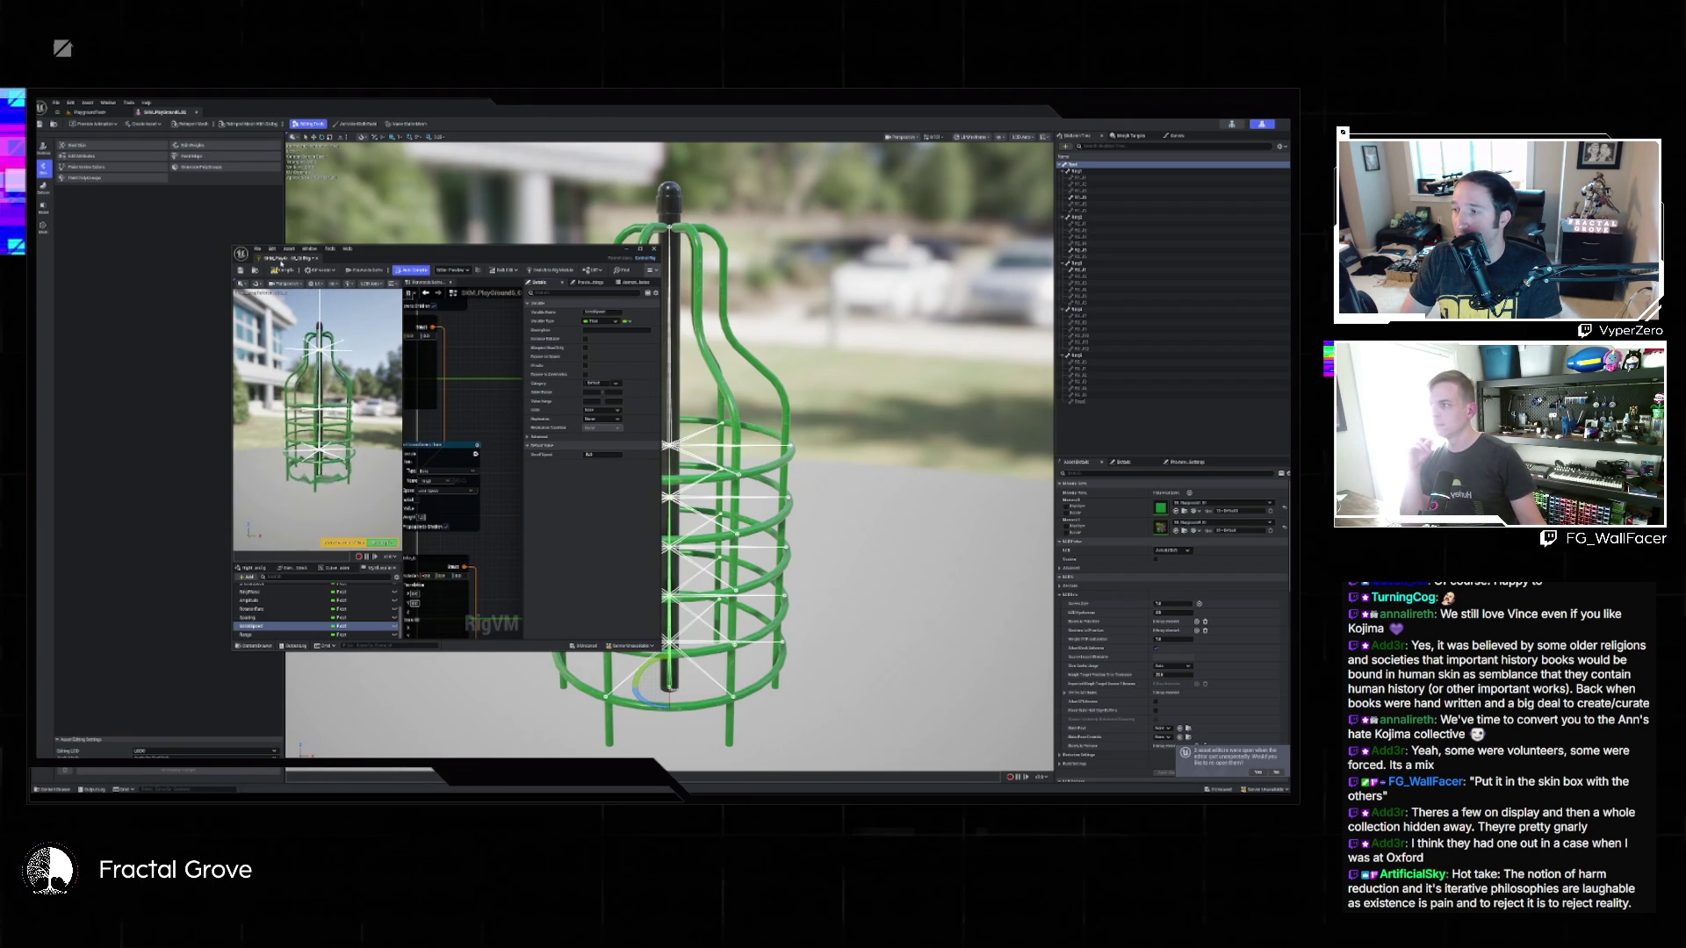
{"action": "left_click", "coordinate": [279, 269]}
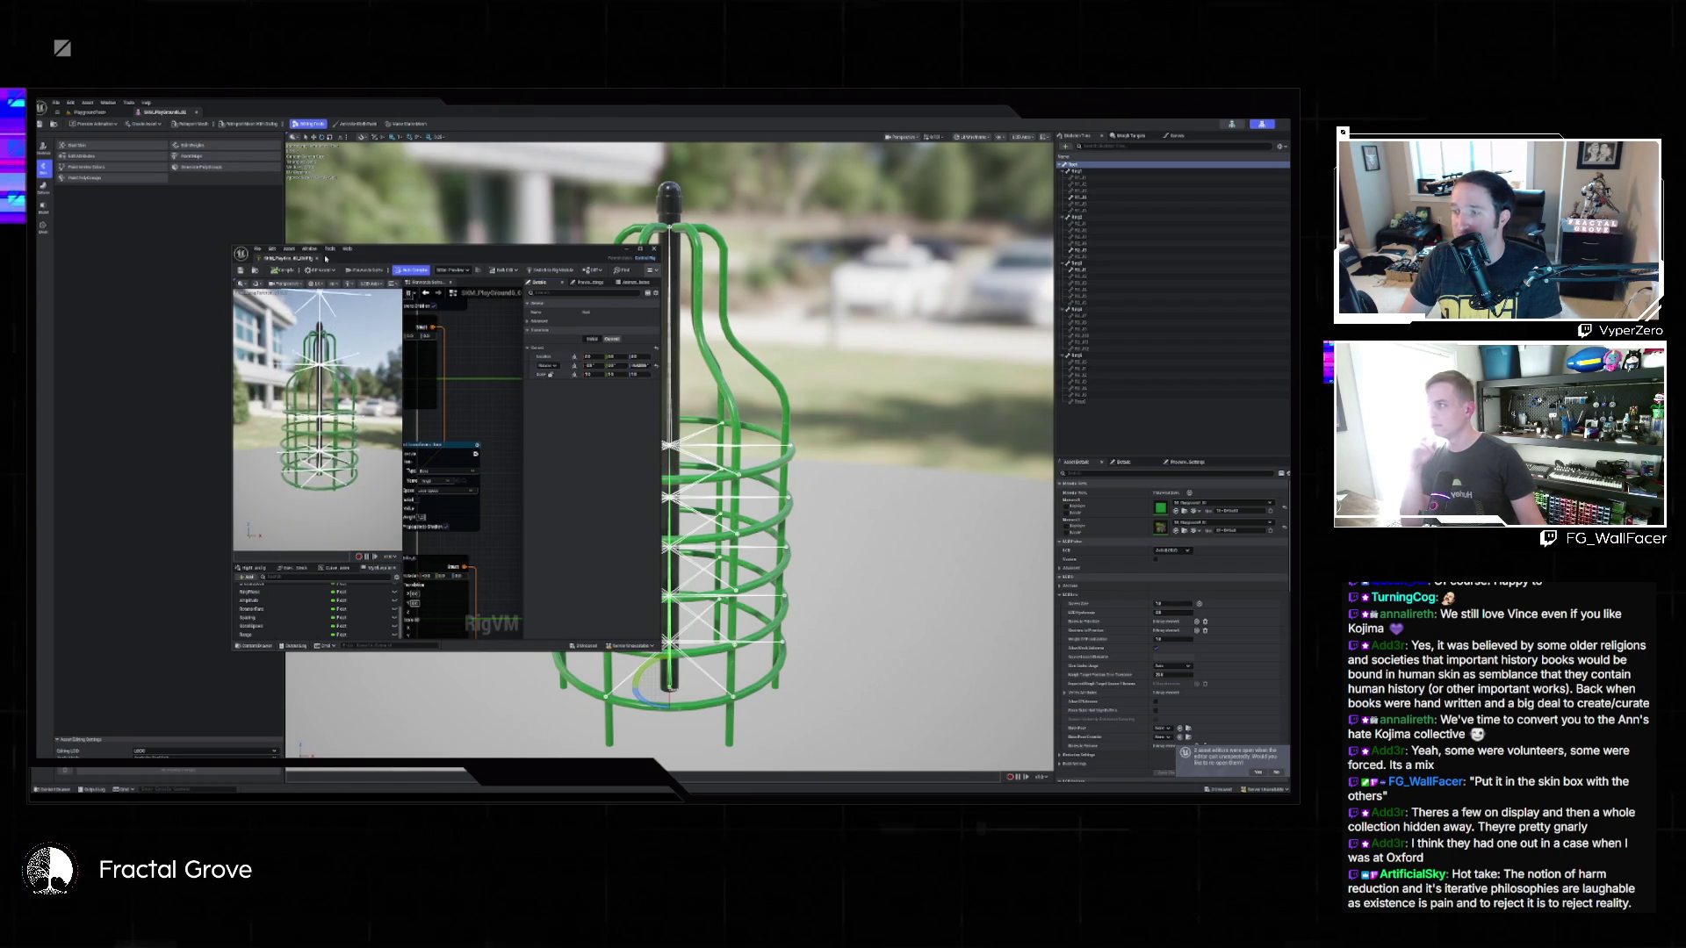
{"action": "left_click", "coordinate": [84, 112]}
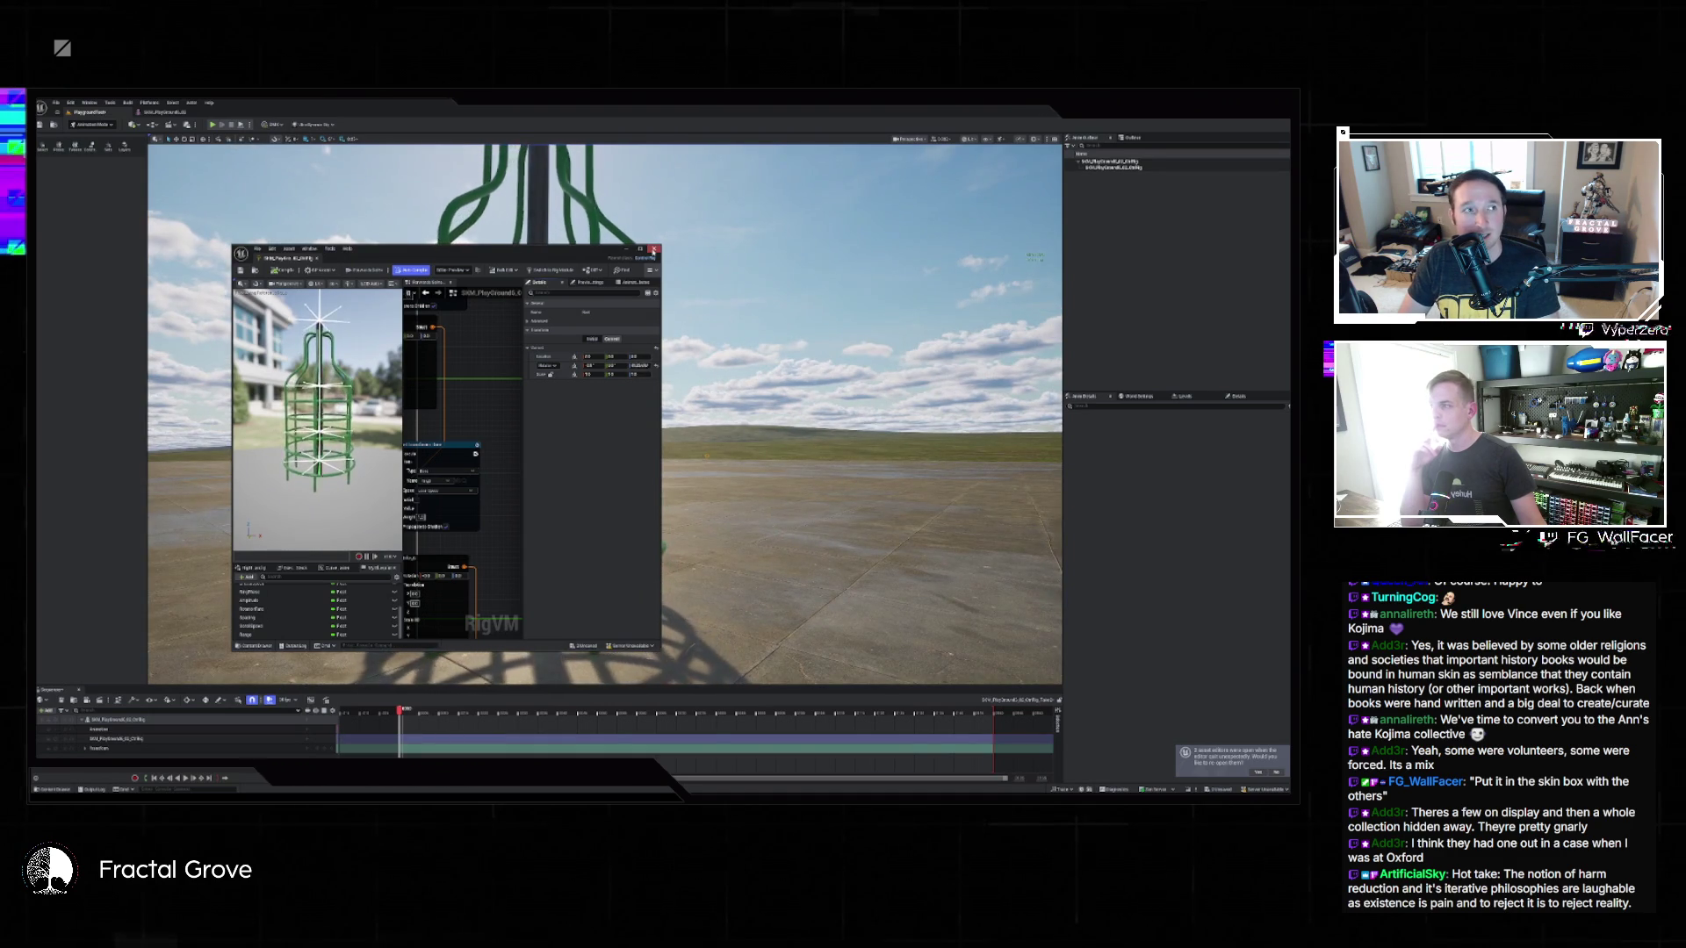
{"action": "mouse_move", "coordinate": [558, 249]}
{"action": "left_mouse_down"}
{"action": "mouse_move", "coordinate": [1185, 251]}
{"action": "mouse_move", "coordinate": [1107, 251]}
{"action": "left_mouse_up"}
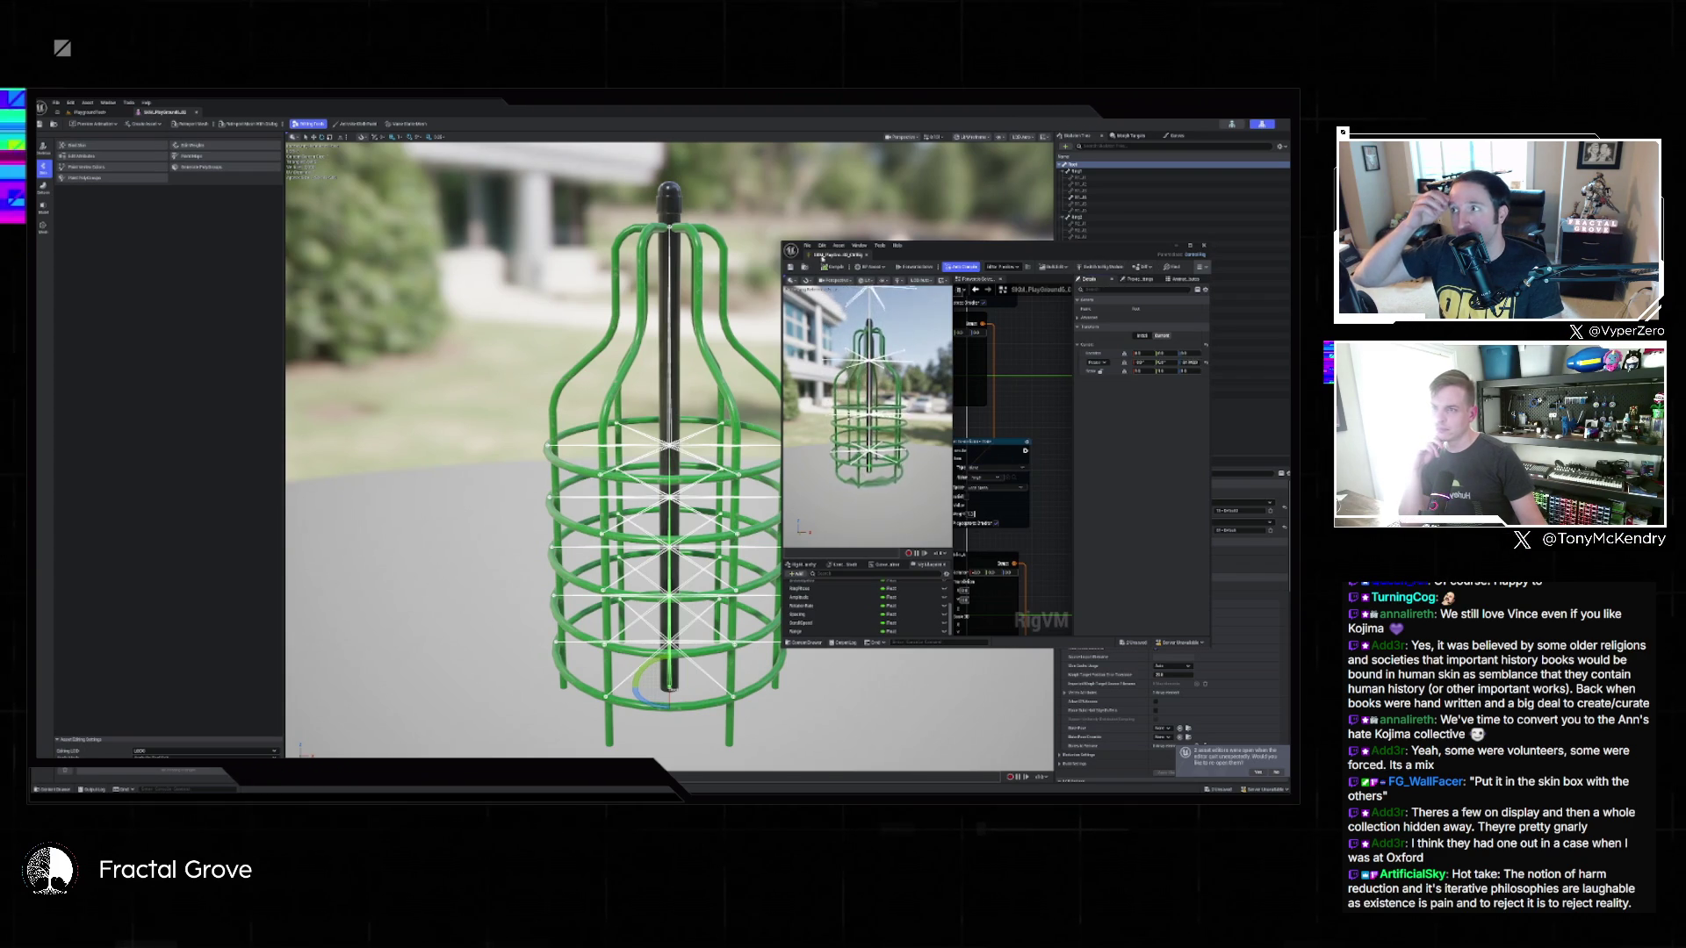
{"action": "double_click", "coordinate": [822, 256]}
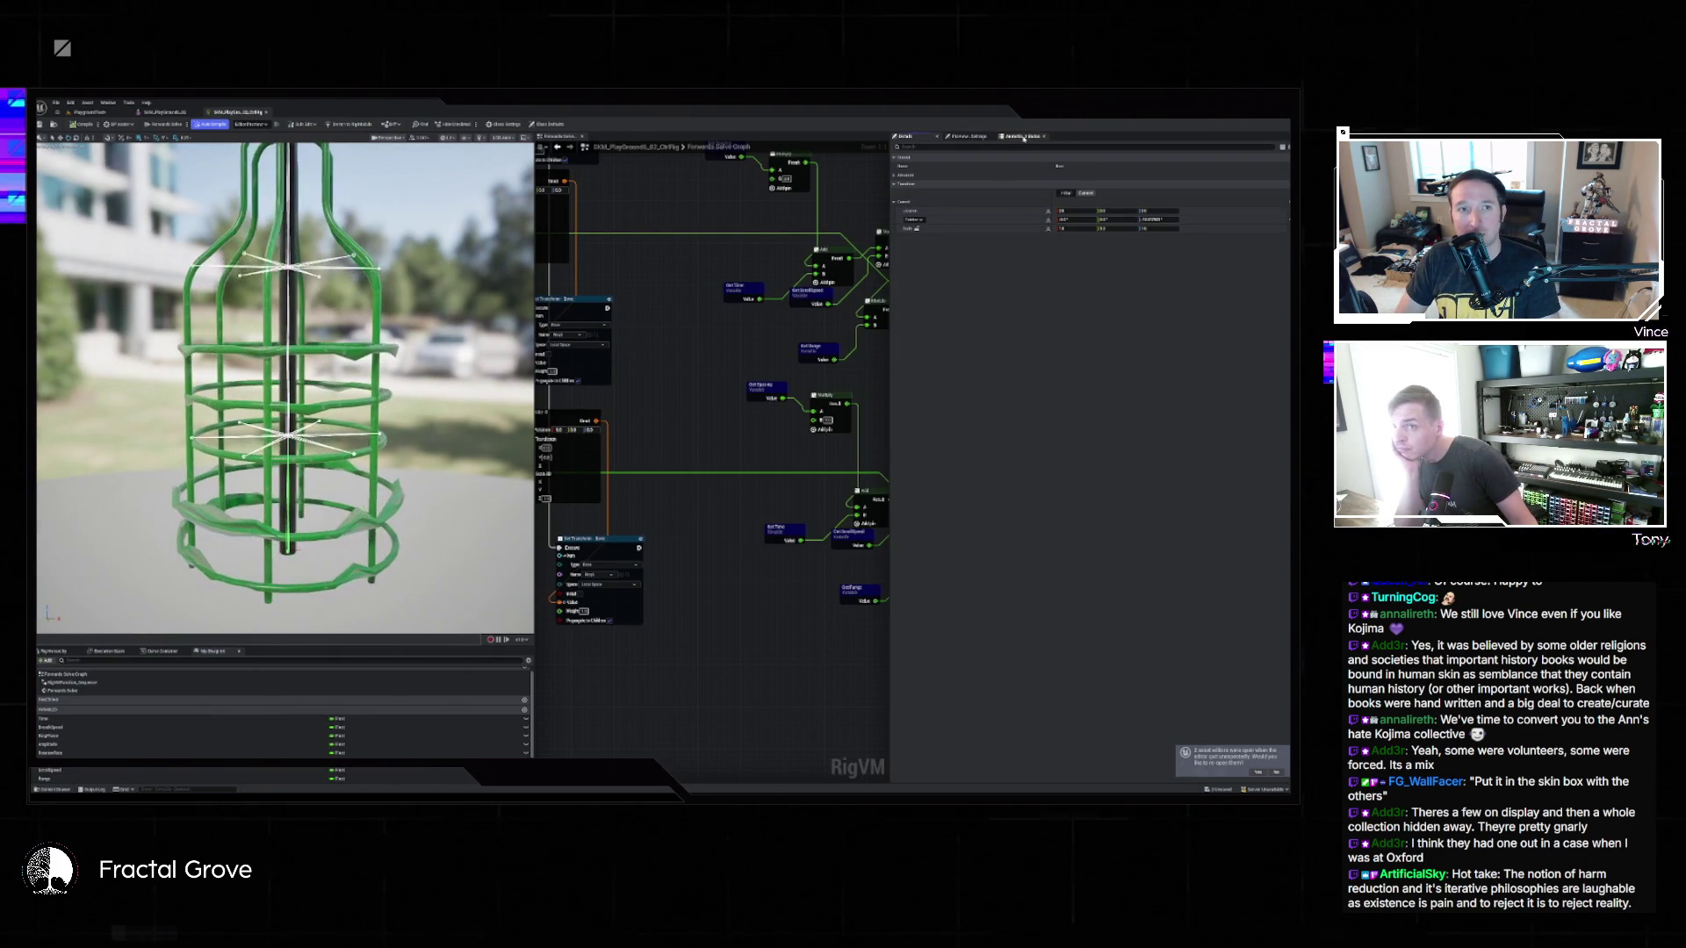
Select a ring bone in the Rig Hierarchy and decline the imported-bone change warning.
{"action": "left_click", "coordinate": [55, 651]}
{"action": "scroll", "coordinate": [109, 700], "scroll_direction": "up", "scroll_amount": 5}
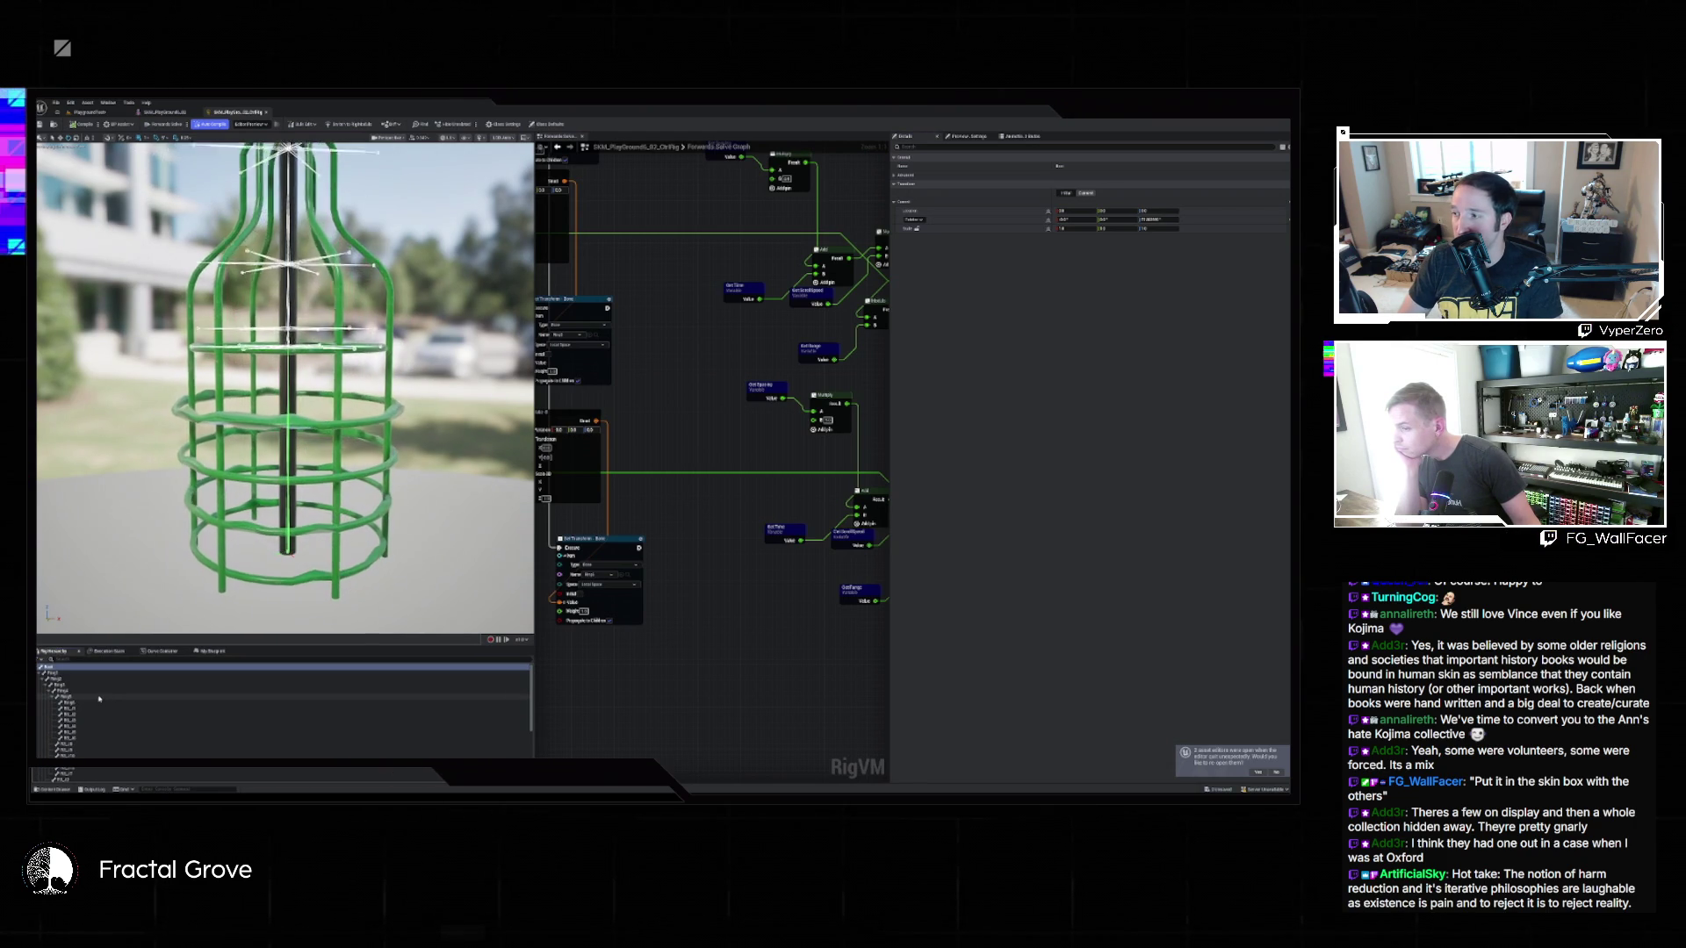
{"action": "left_click", "coordinate": [55, 674]}
{"action": "left_click", "coordinate": [55, 680]}
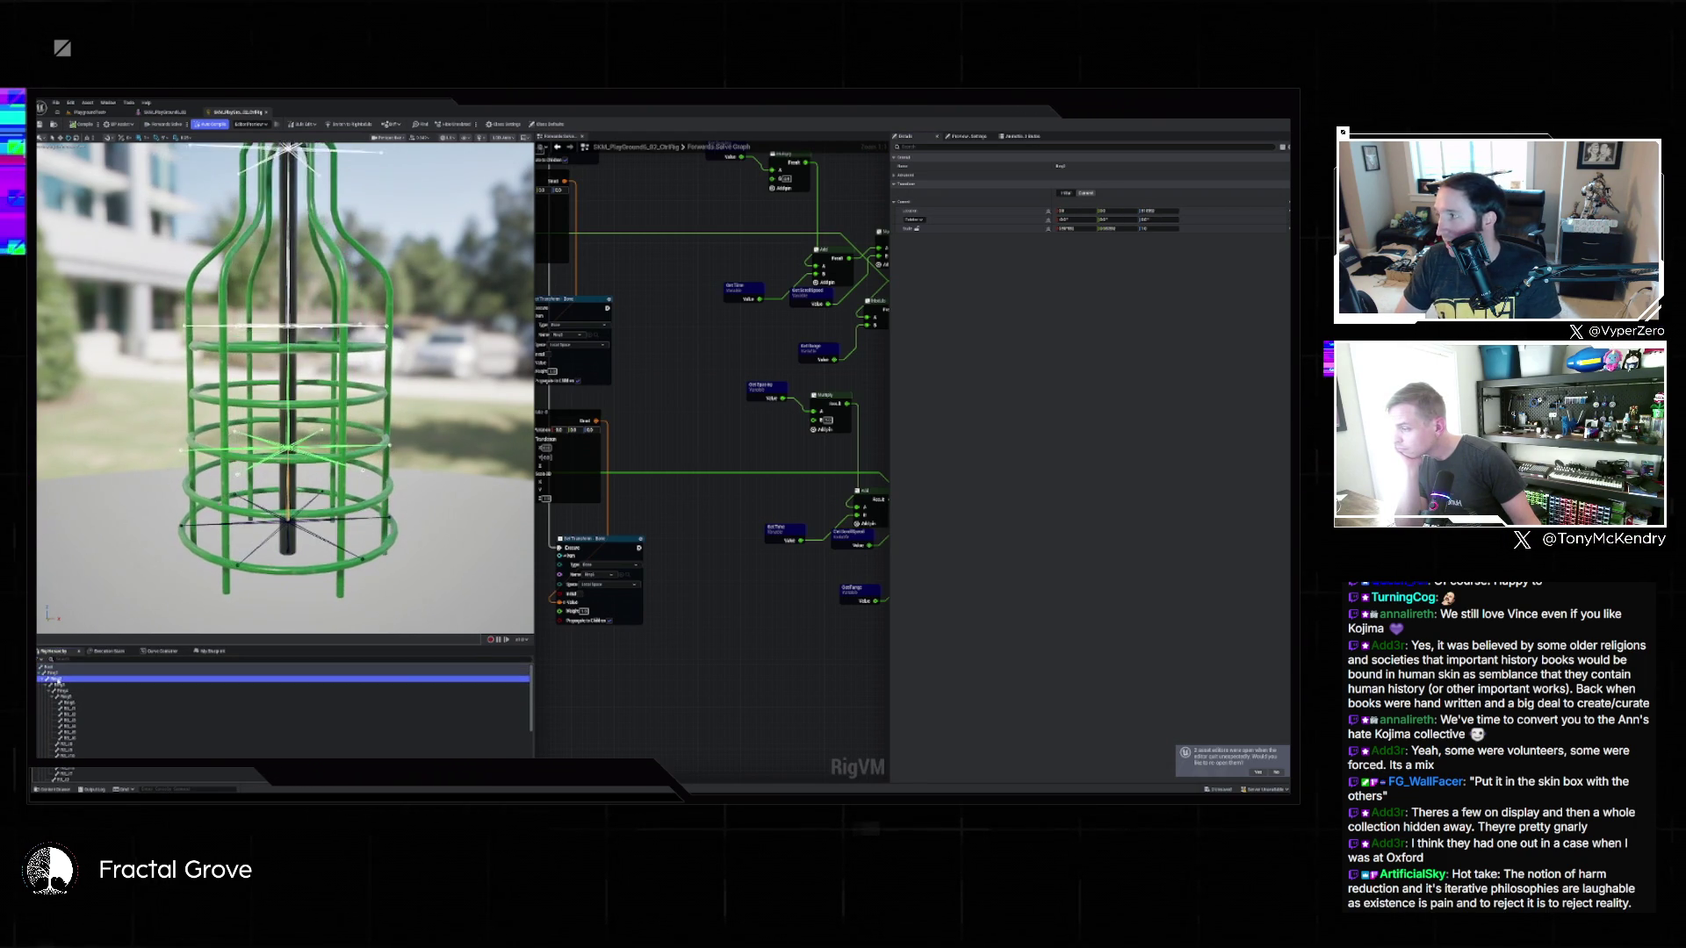
{"action": "key", "text": "Return"}
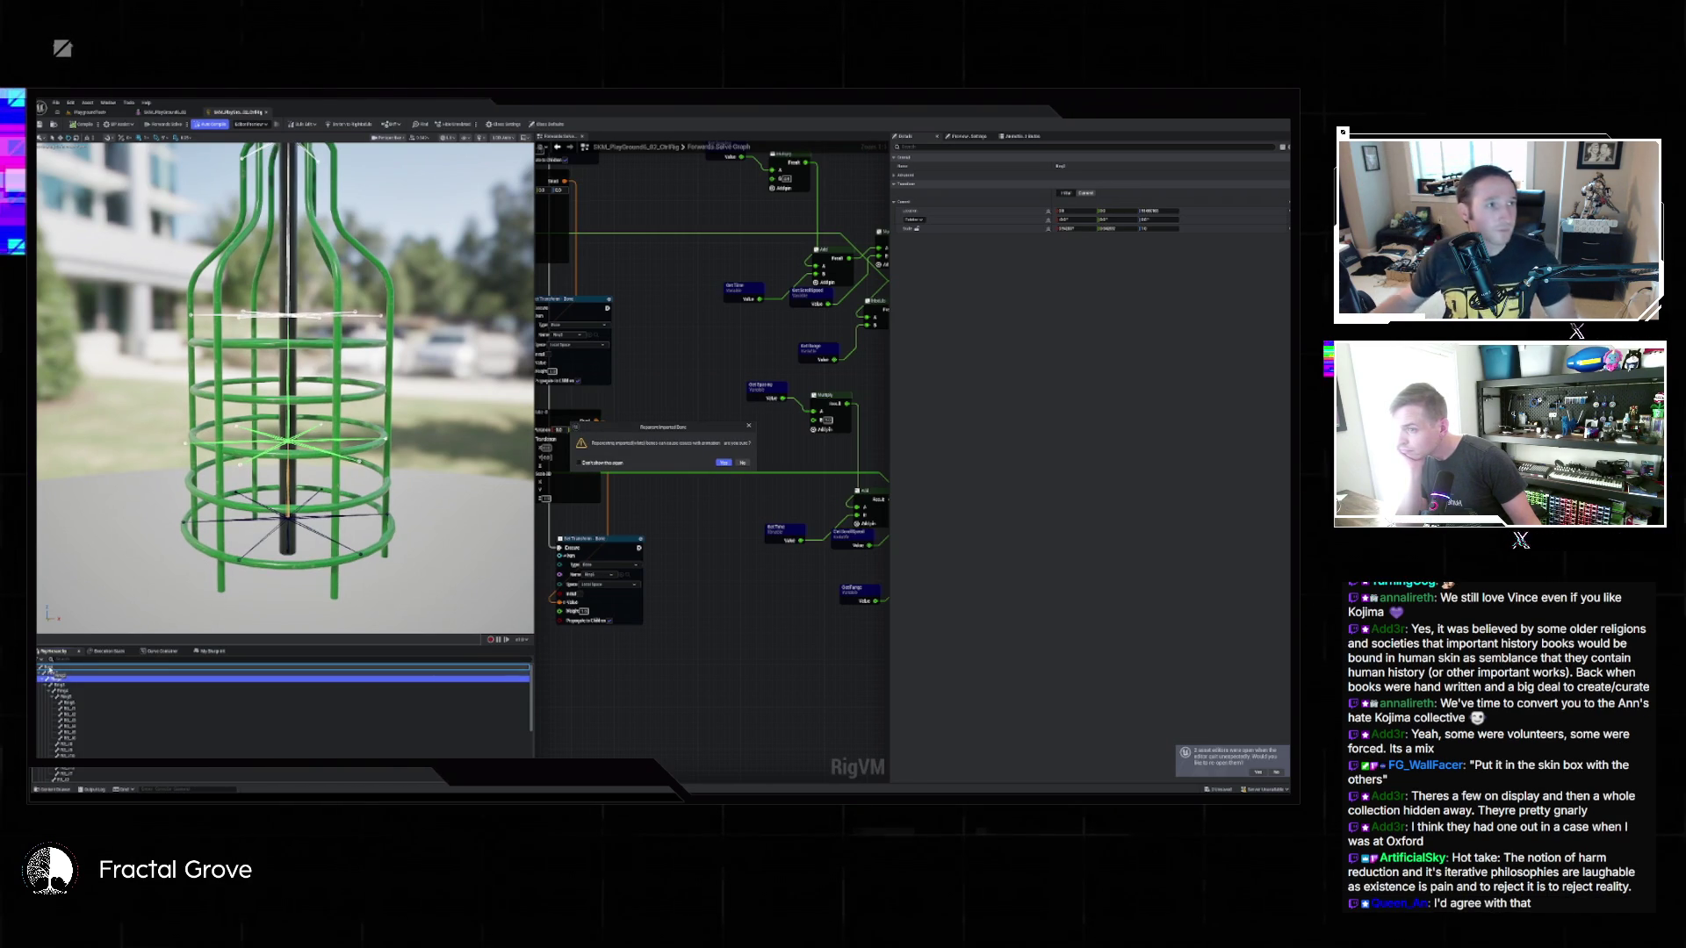
{"action": "left_click", "coordinate": [743, 463]}
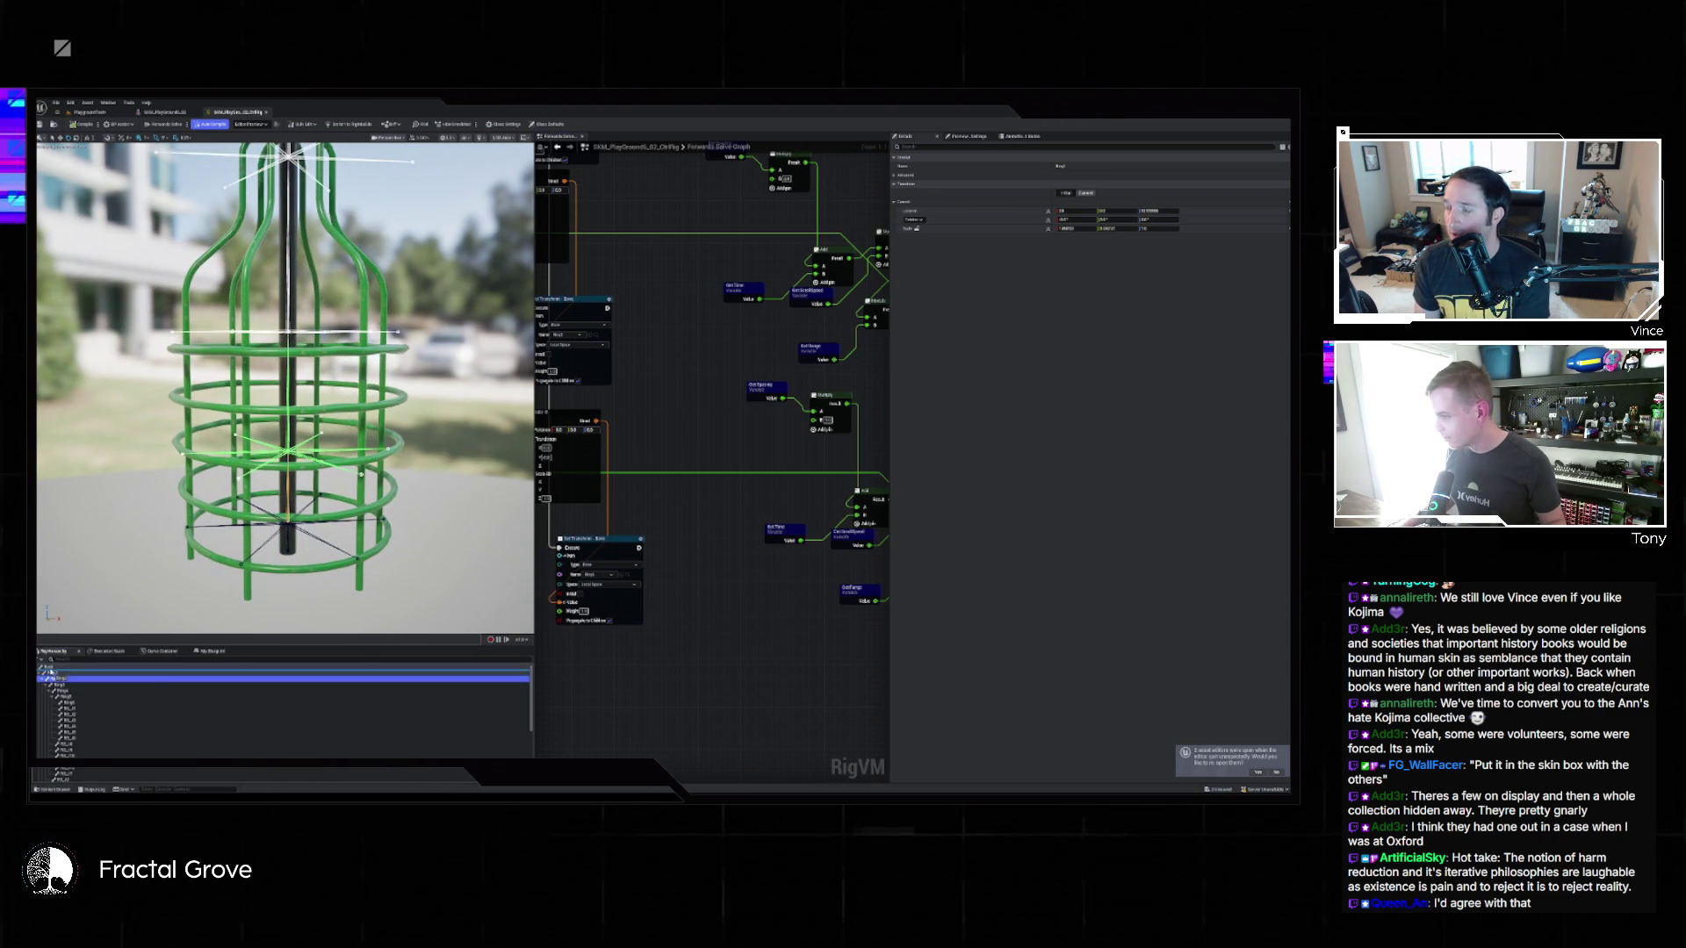
Reparent four ring bones in the Rig Hierarchy, confirming each prompt, and save with Ctrl+S.
{"action": "left_click_drag", "start_coordinate": [71, 679], "coordinate": [104, 681]}
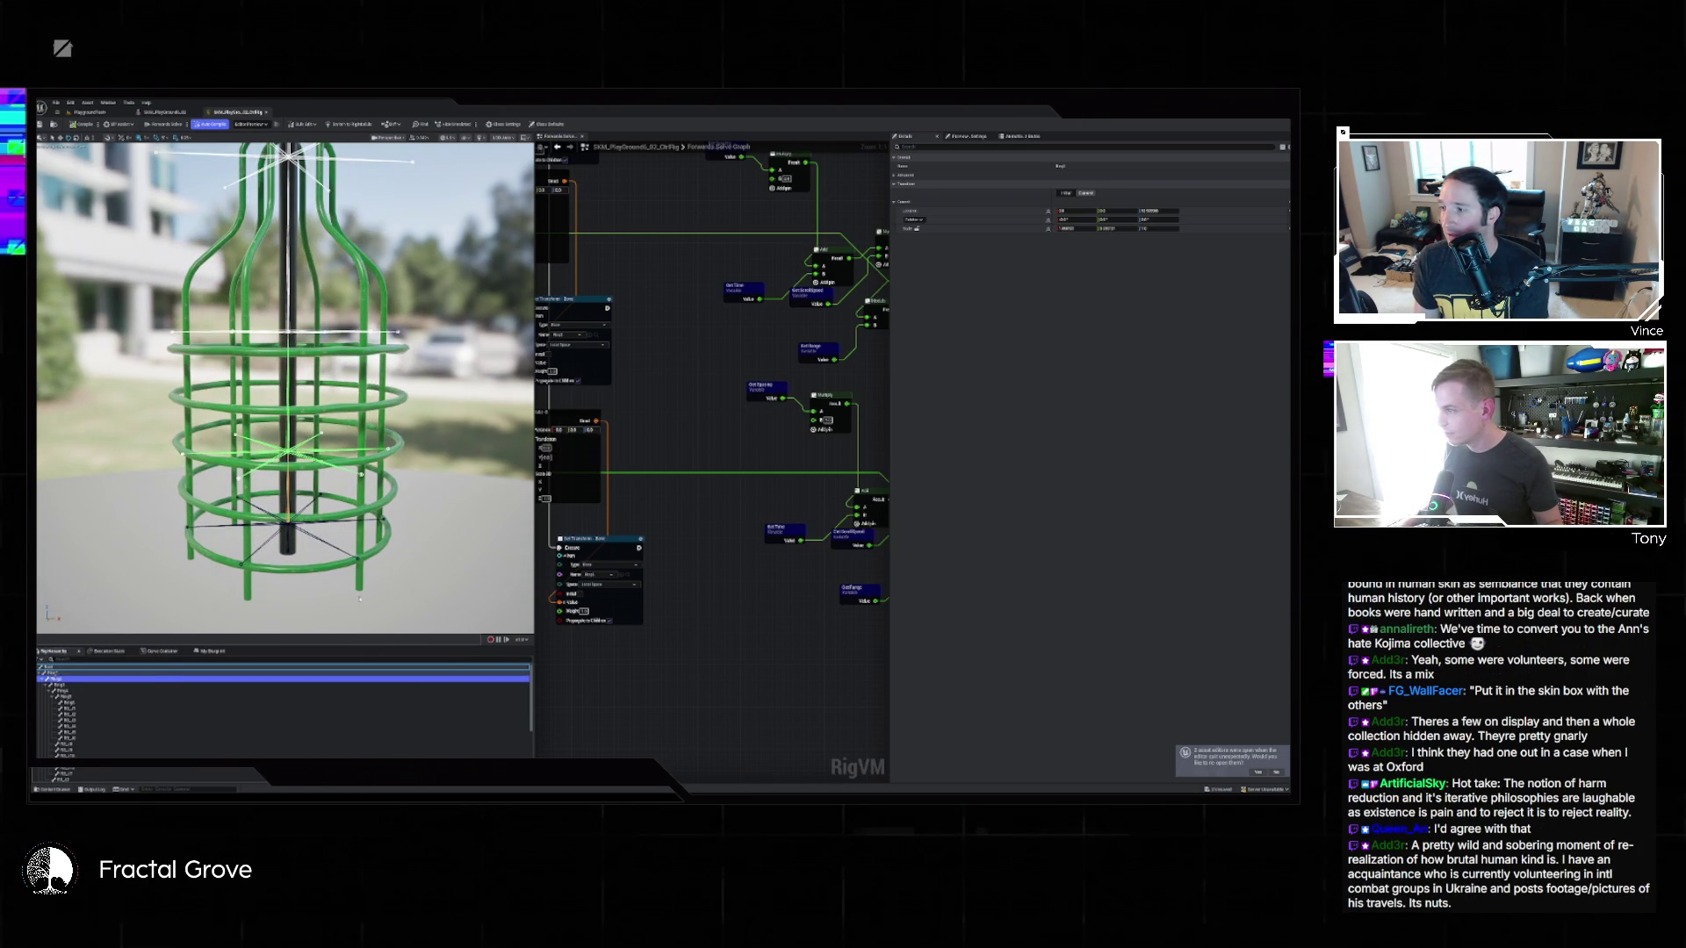
{"action": "left_click", "coordinate": [722, 462]}
{"action": "left_click_drag", "start_coordinate": [79, 722], "coordinate": [58, 670]}
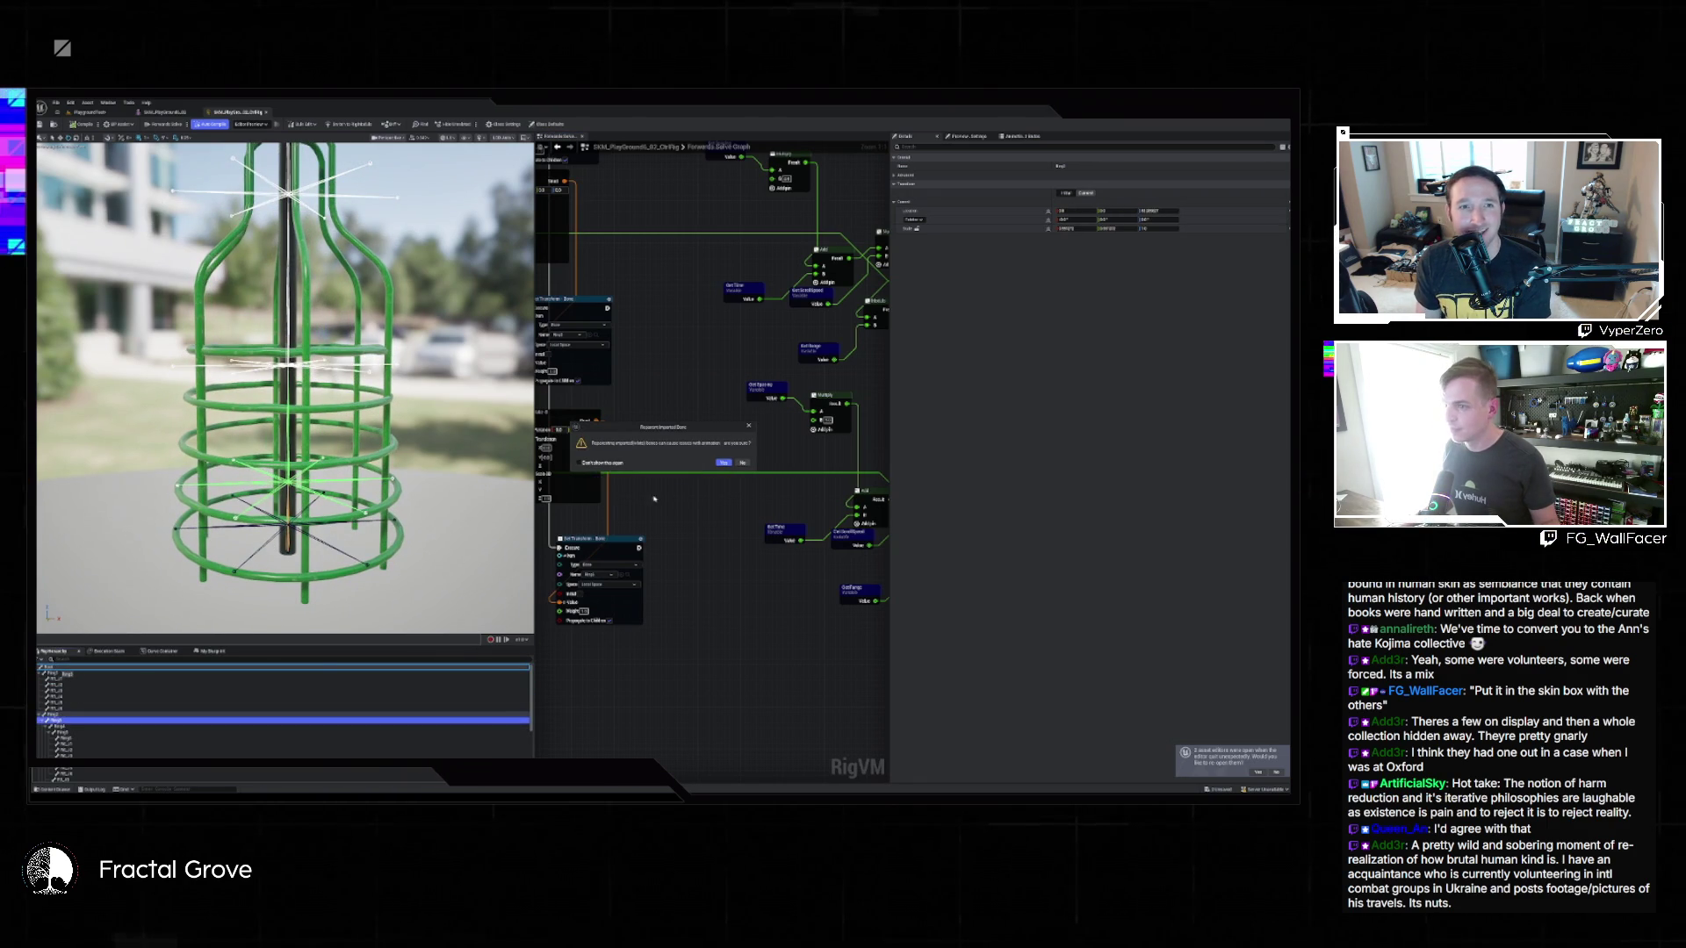
{"action": "left_click", "coordinate": [722, 462]}
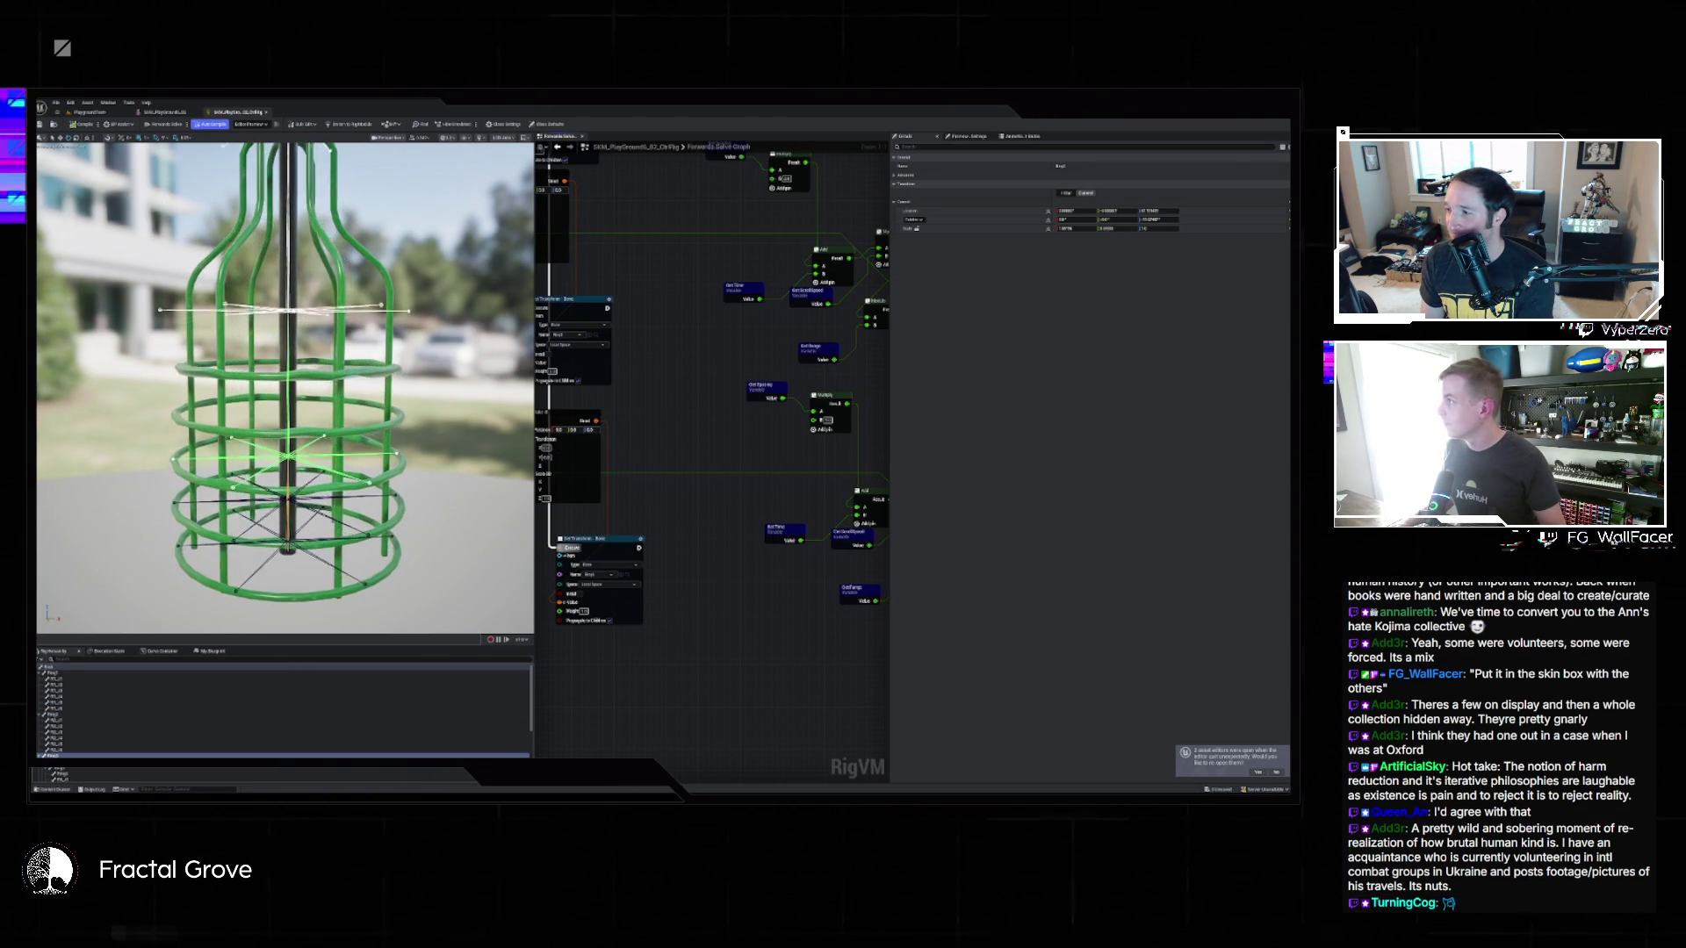
{"action": "scroll", "coordinate": [105, 712], "scroll_direction": "down", "scroll_amount": 3}
{"action": "left_click_drag", "start_coordinate": [74, 707], "coordinate": [55, 668]}
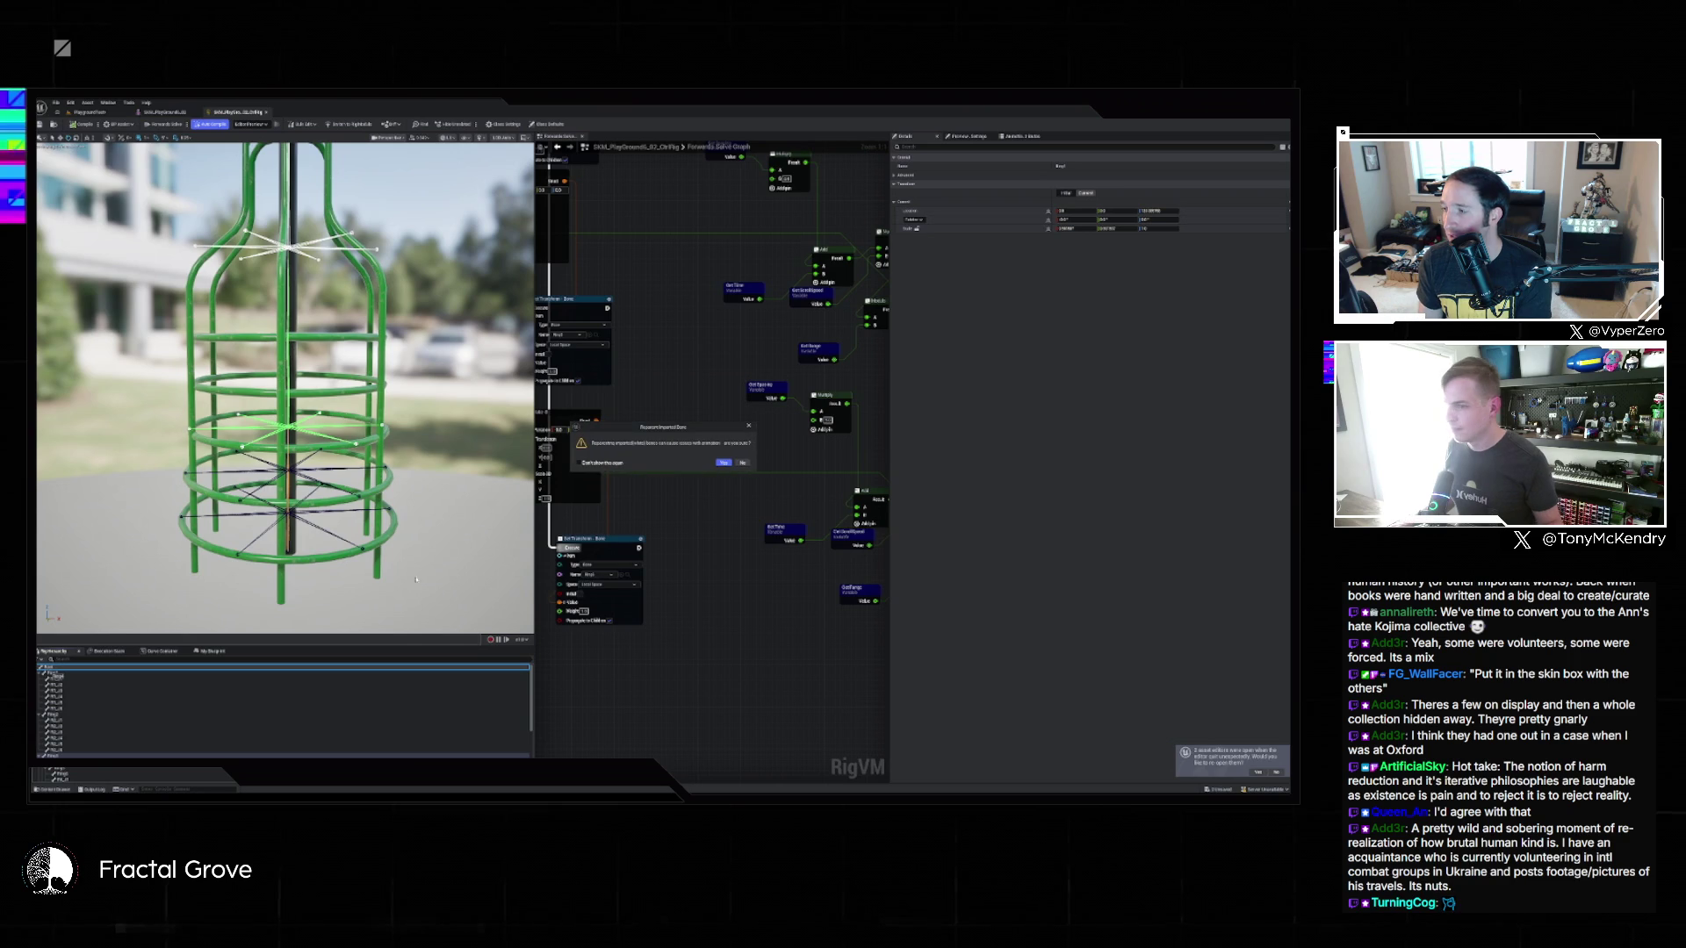
{"action": "left_click", "coordinate": [722, 462]}
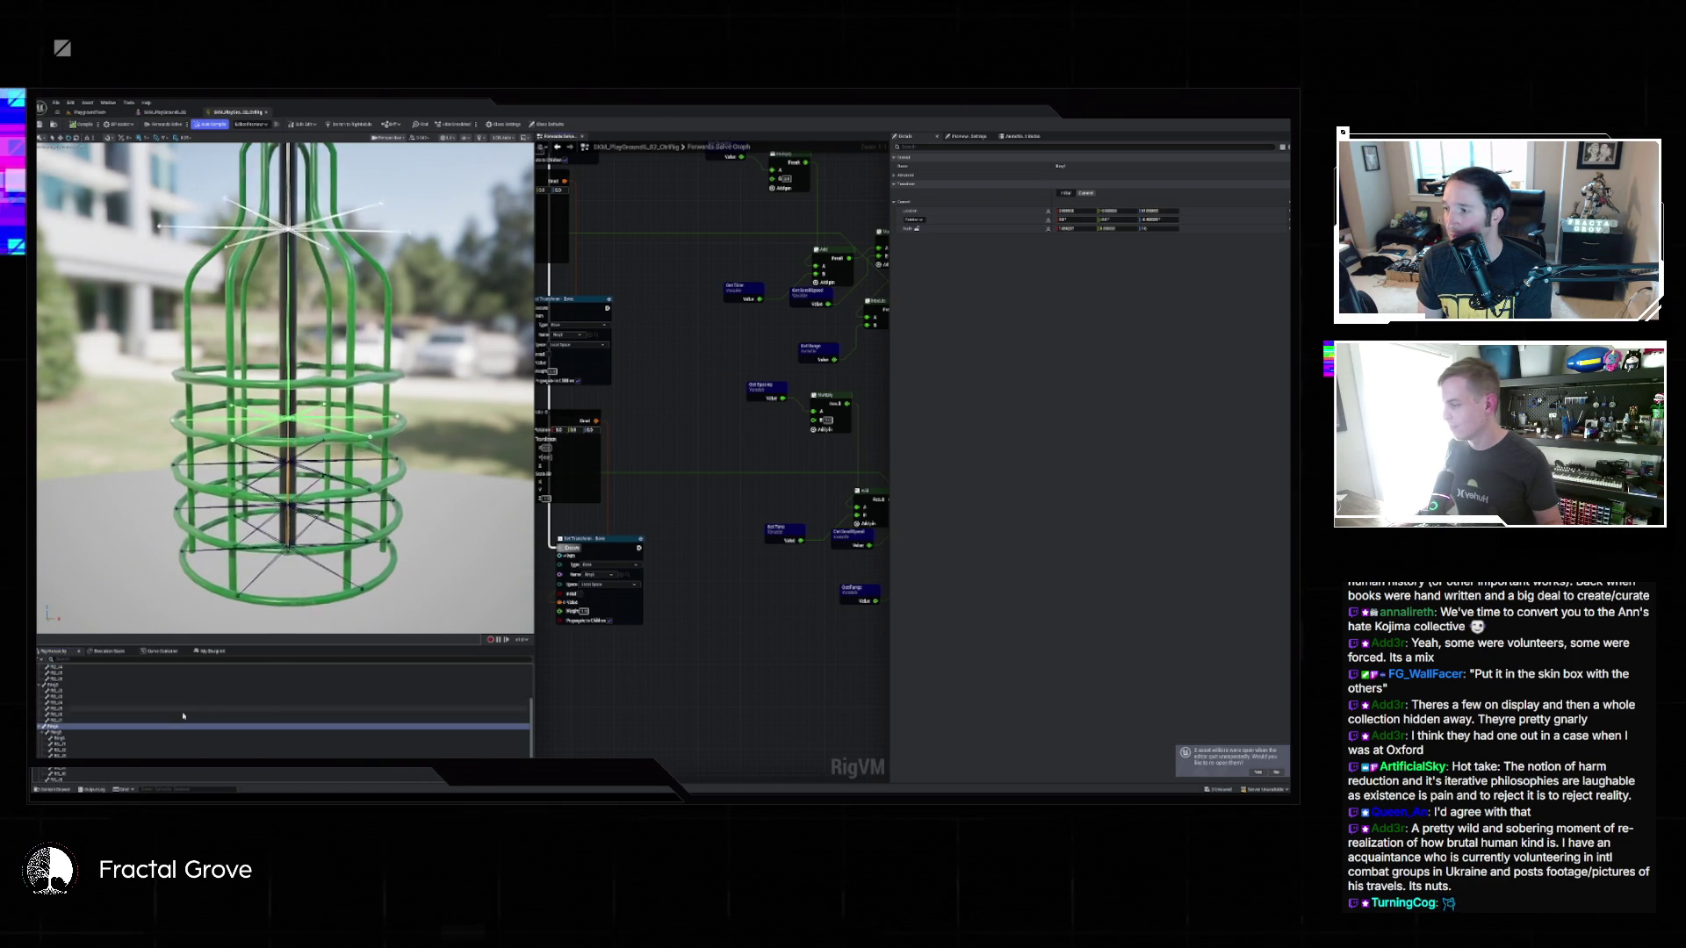
{"action": "left_click_drag", "start_coordinate": [61, 753], "coordinate": [94, 700]}
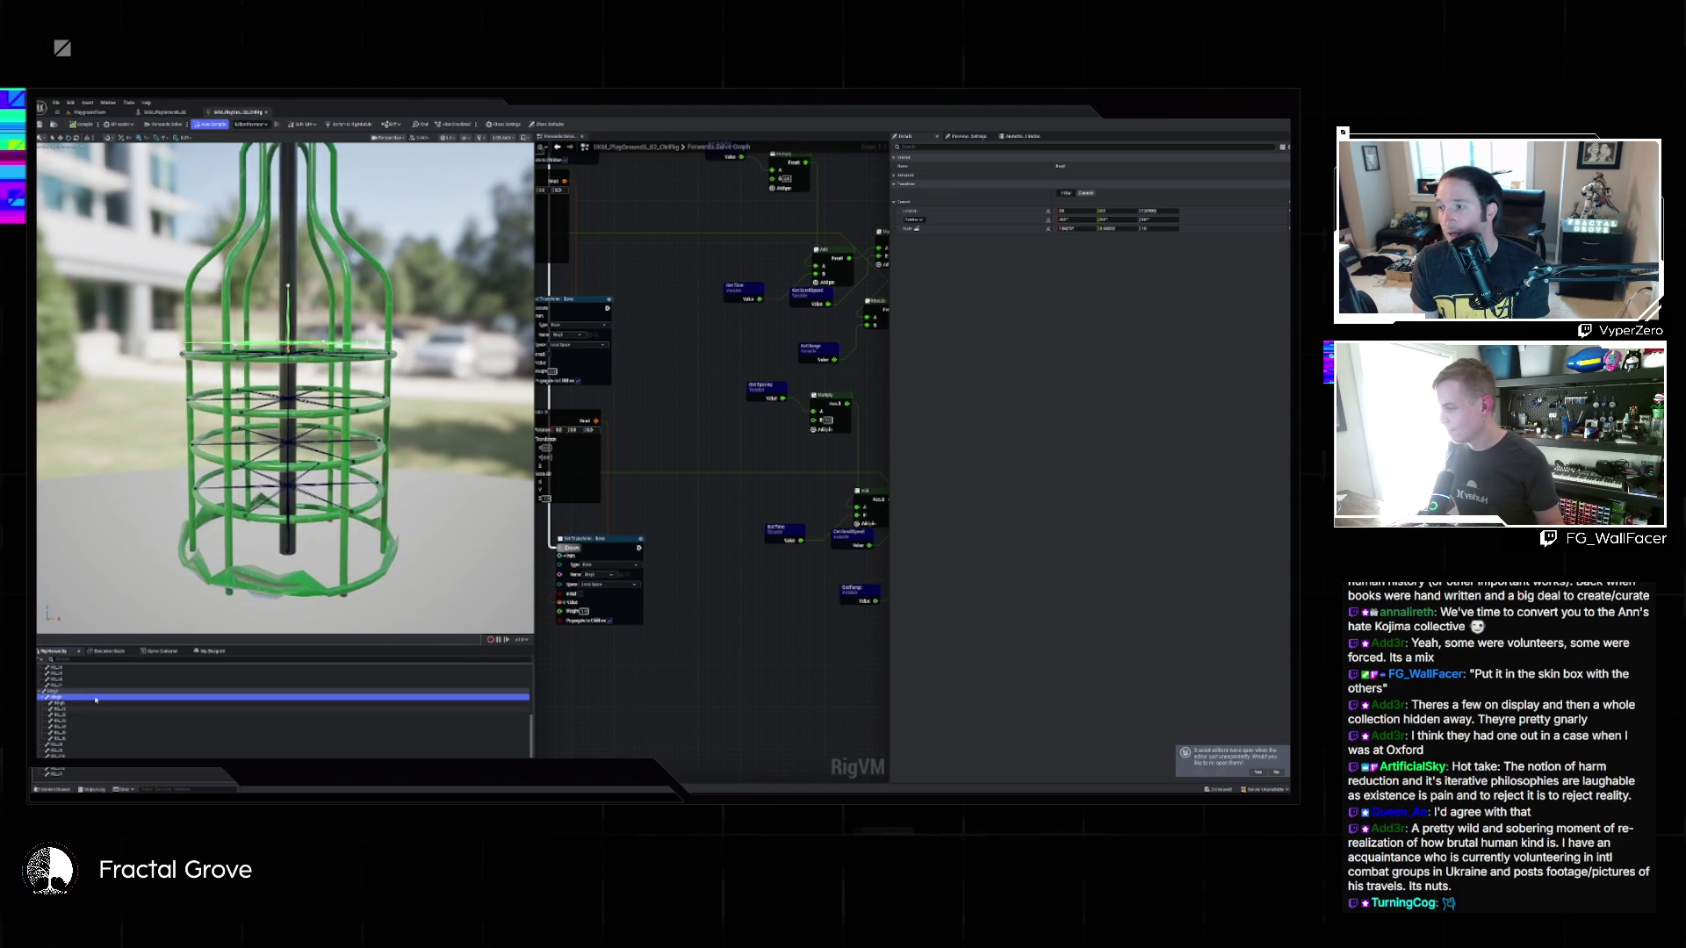
{"action": "scroll", "coordinate": [281, 711], "scroll_direction": "up", "scroll_amount": 5}
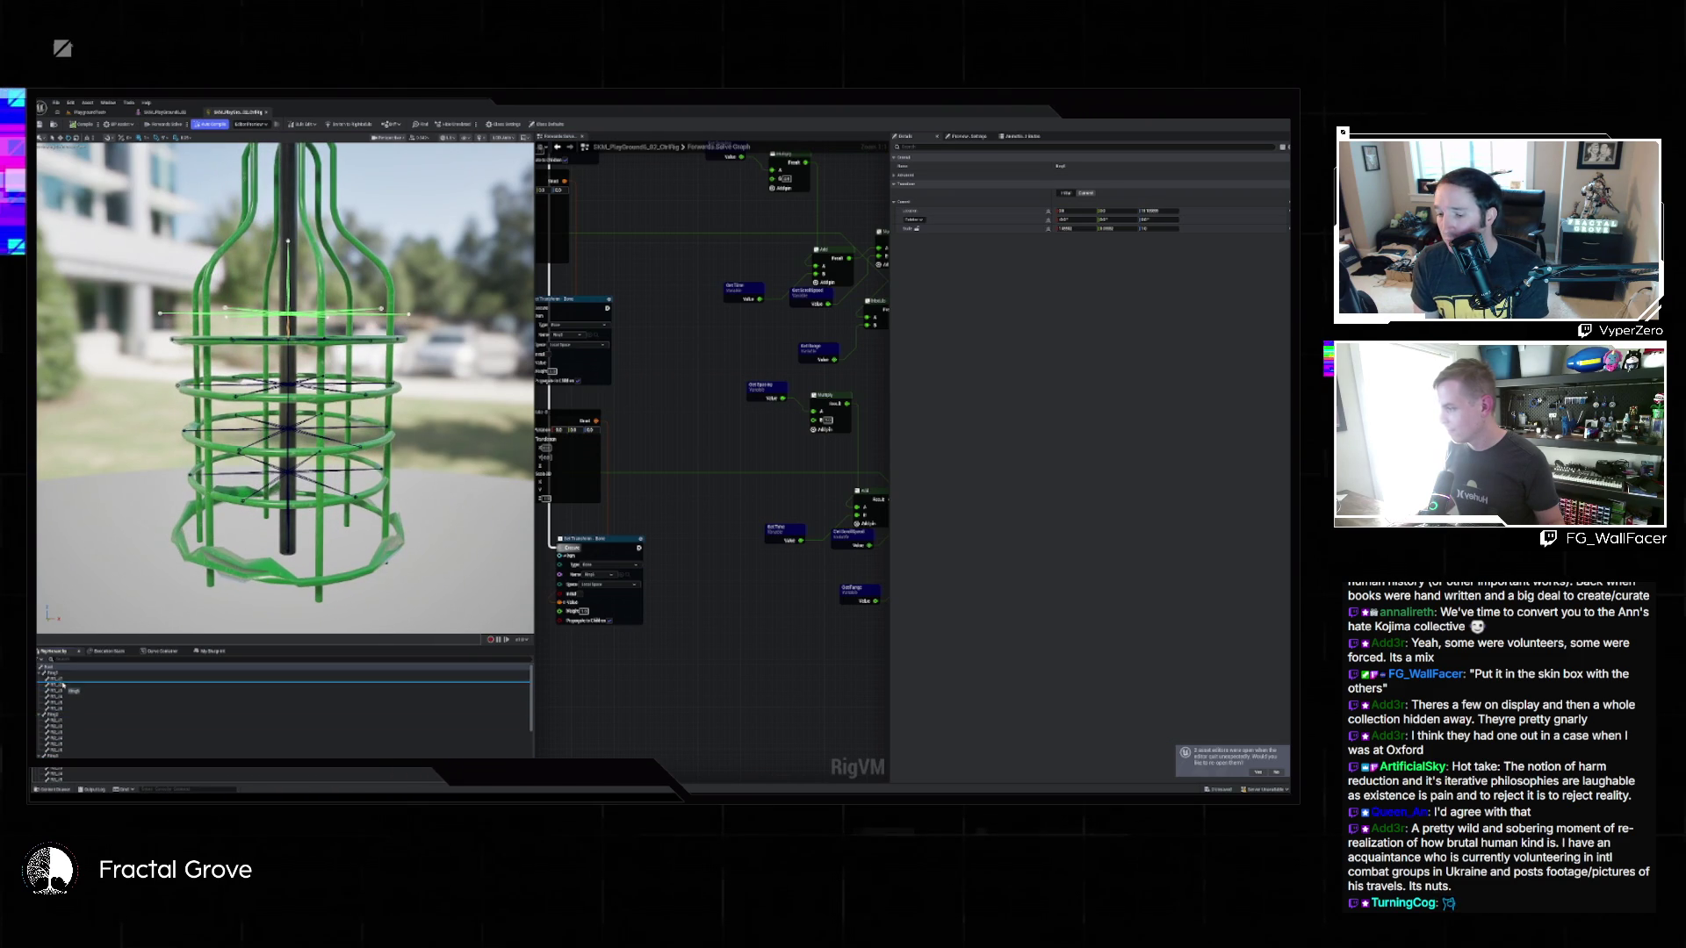
{"action": "key", "text": "ctrl+s"}
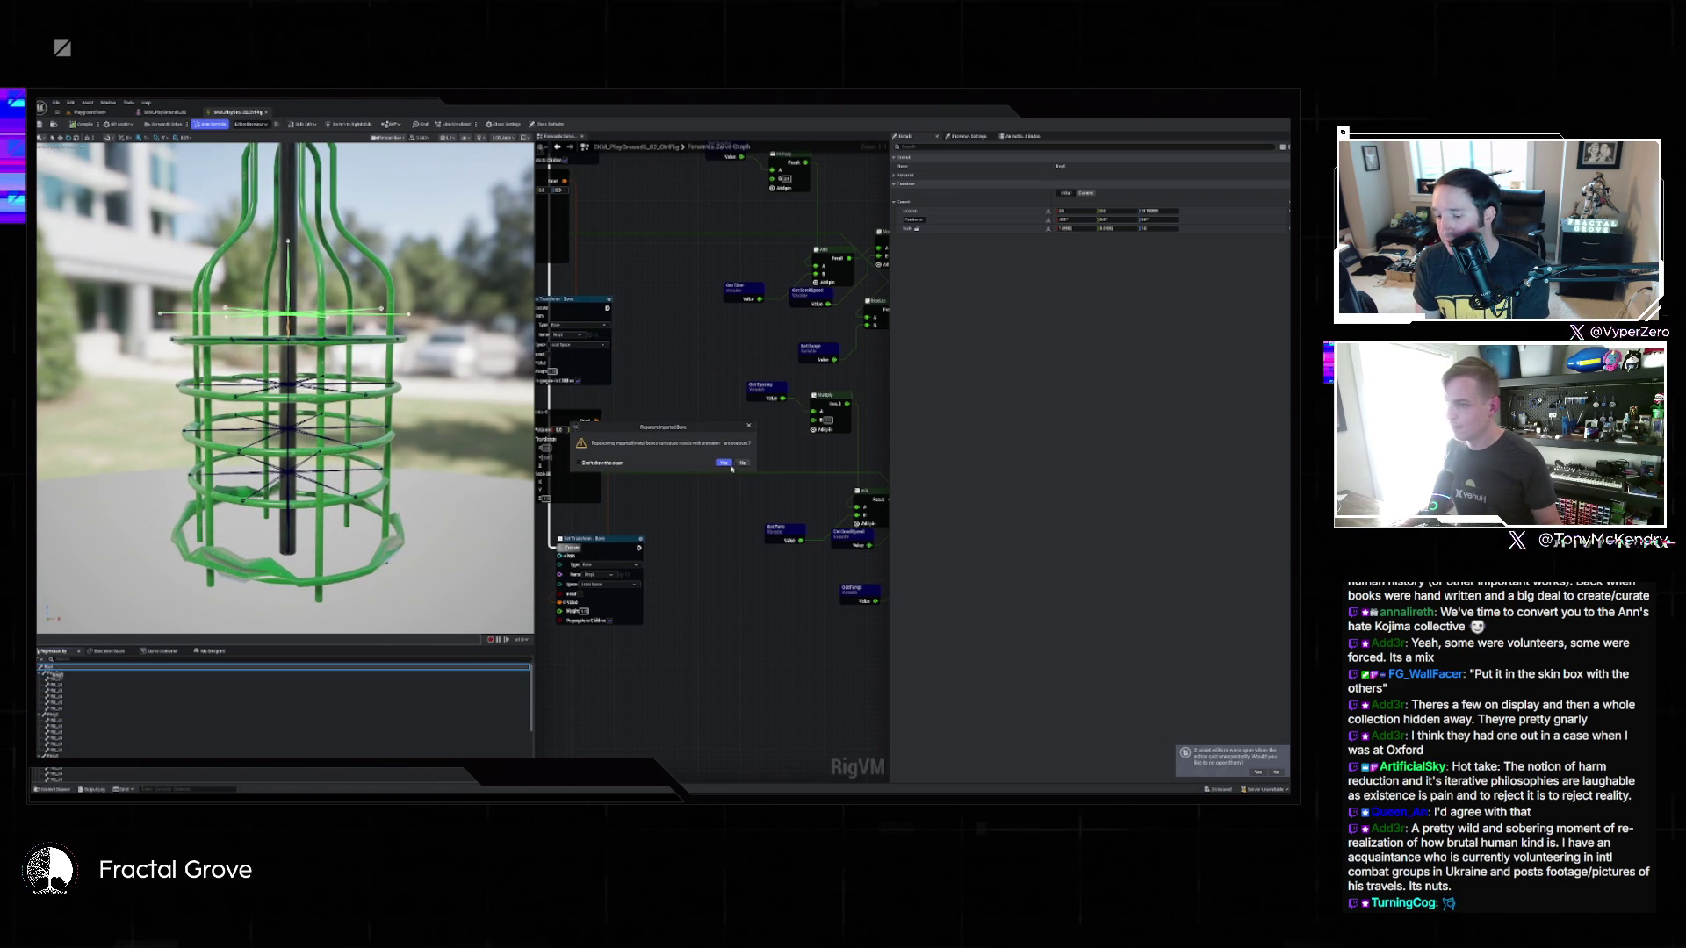